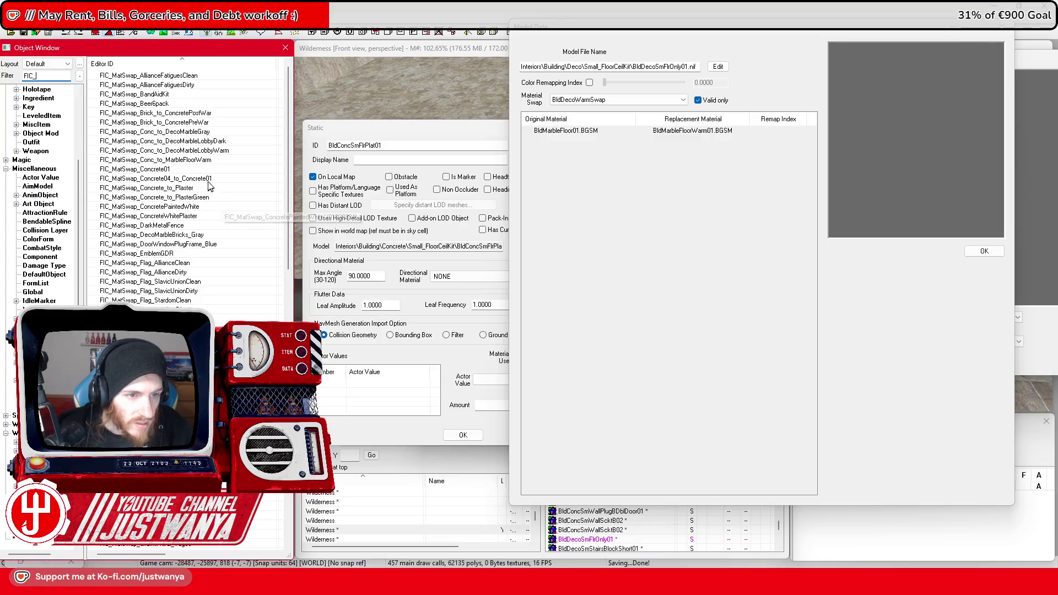
# Set FIC_MatSwap_Conc_to_MarbleFloorWarm's original material to BldConcreteFloorGross01.BGSM
pyautogui.doubleClick(212, 160)
pyautogui.moveTo(700, 215)
pyautogui.mouseDown()
pyautogui.moveTo(648, 184)
pyautogui.moveTo(665, 177)
pyautogui.moveTo(509, 174)
pyautogui.moveTo(564, 178)
pyautogui.moveTo(537, 219)
pyautogui.mouseUp()
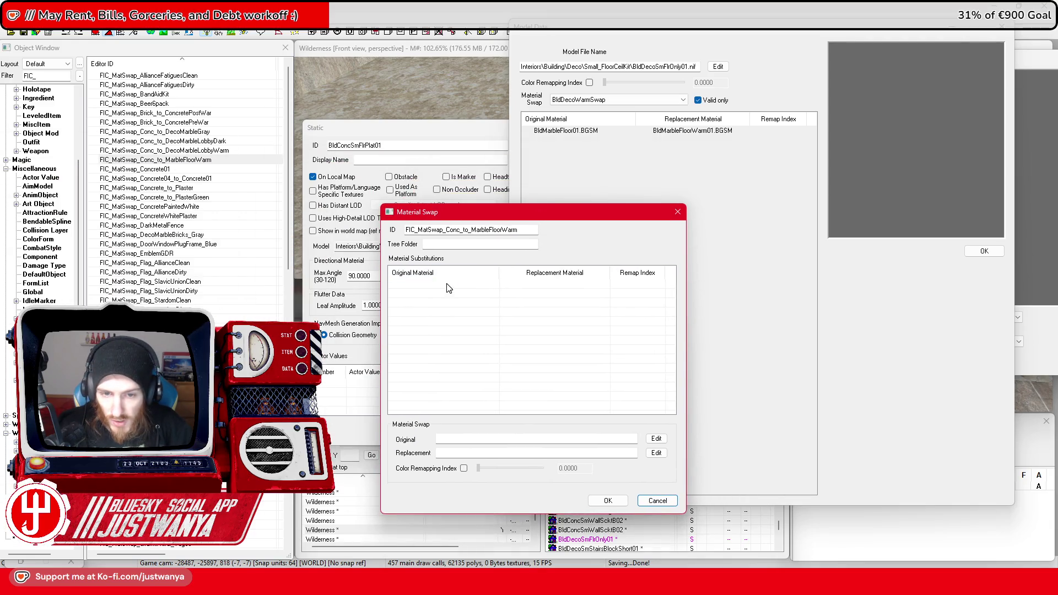
pyautogui.doubleClick(450, 287)
pyautogui.moveTo(479, 156); pyautogui.dragTo(466, 223)
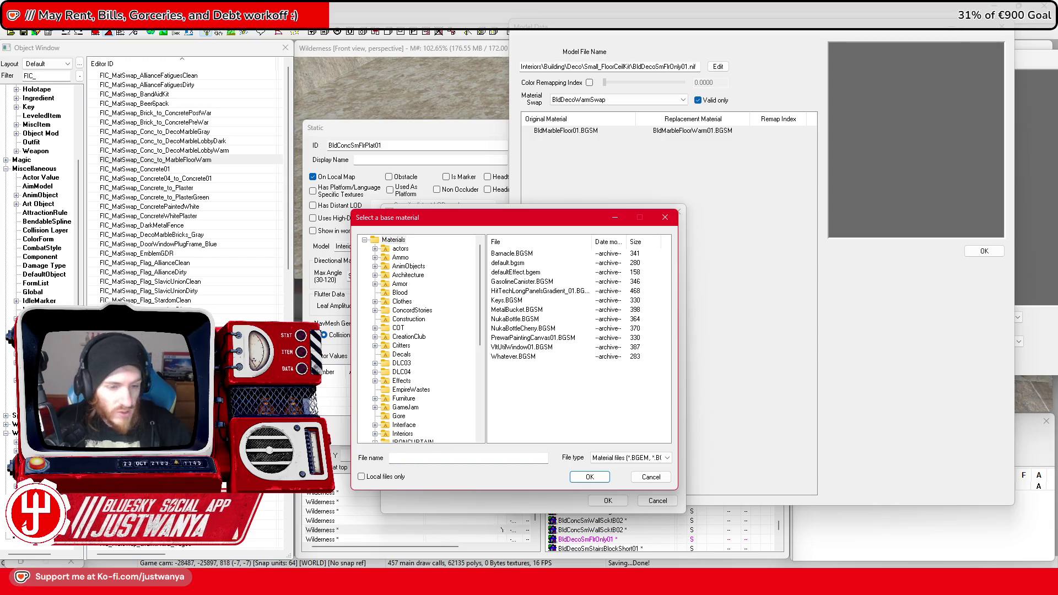
pyautogui.write('BldConcreteFloorGross')
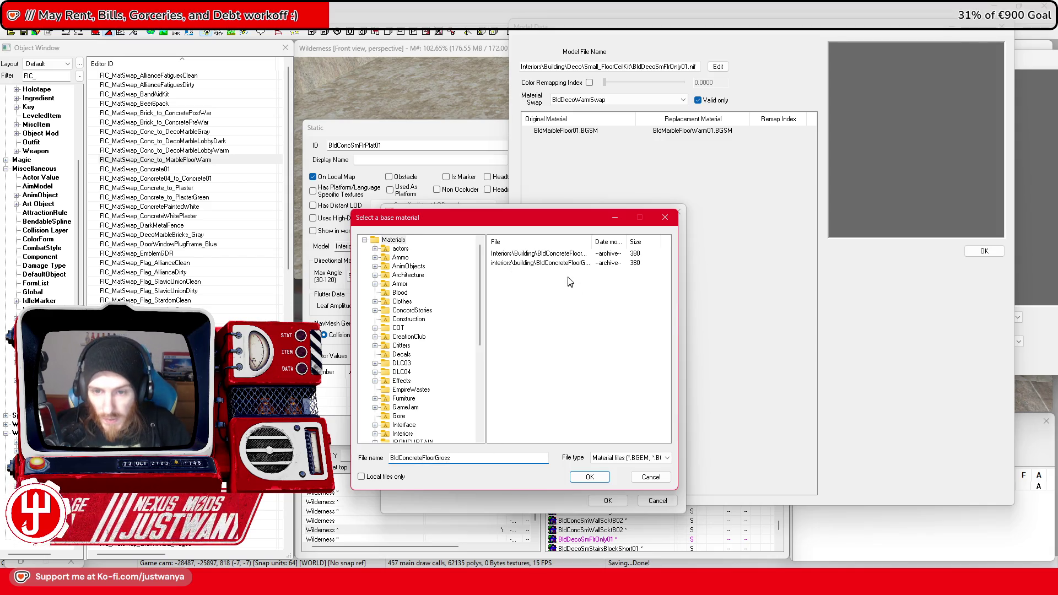
pyautogui.click(538, 254)
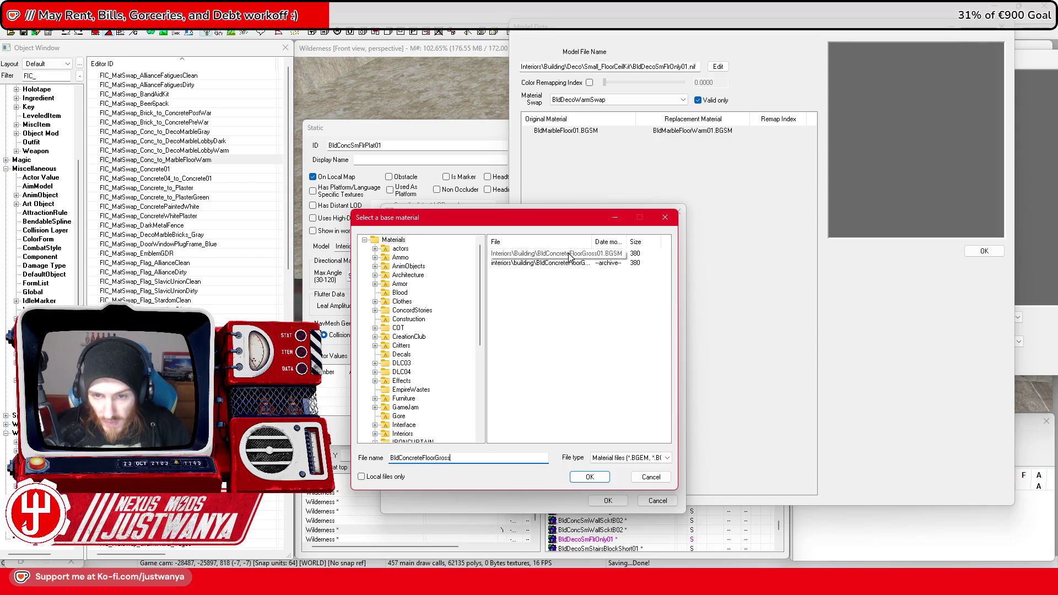
pyautogui.doubleClick(590, 241)
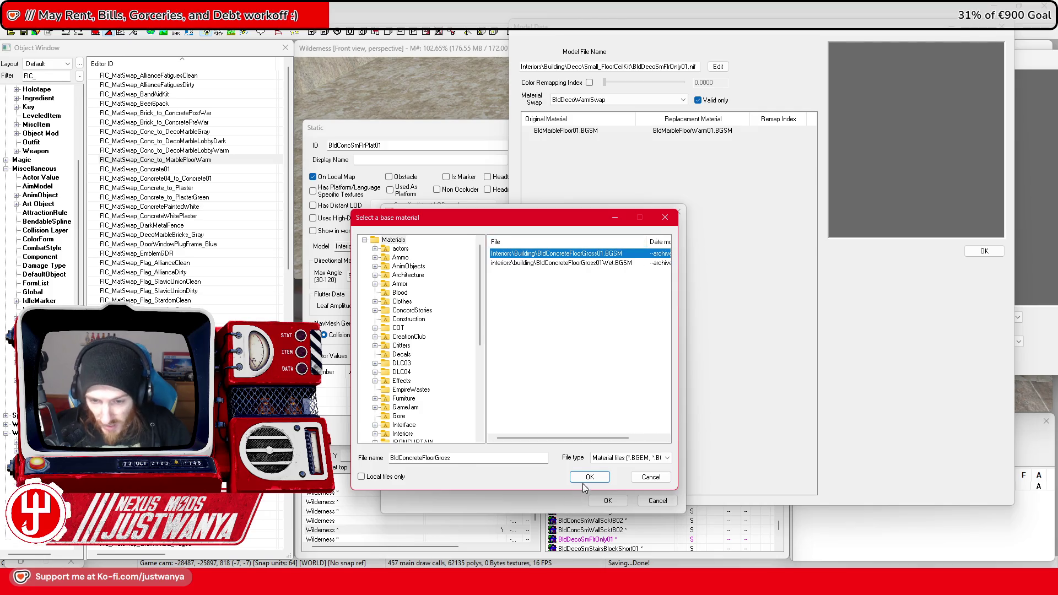
pyautogui.click(587, 477)
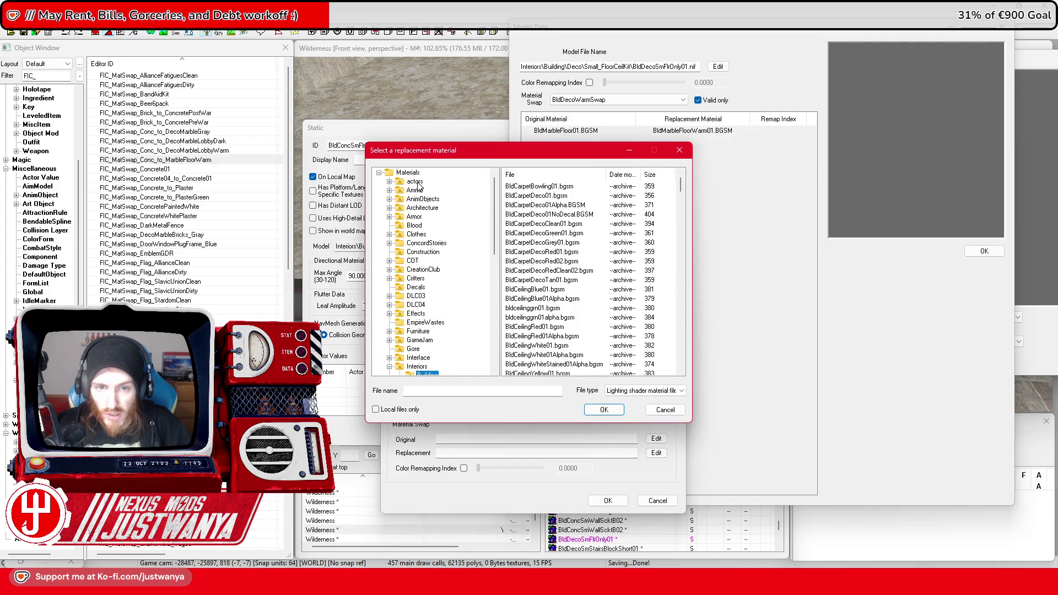
# Set the replacement material to BldMarbleFloorWarm01.BGSM and save the material swap
pyautogui.click(416, 173)
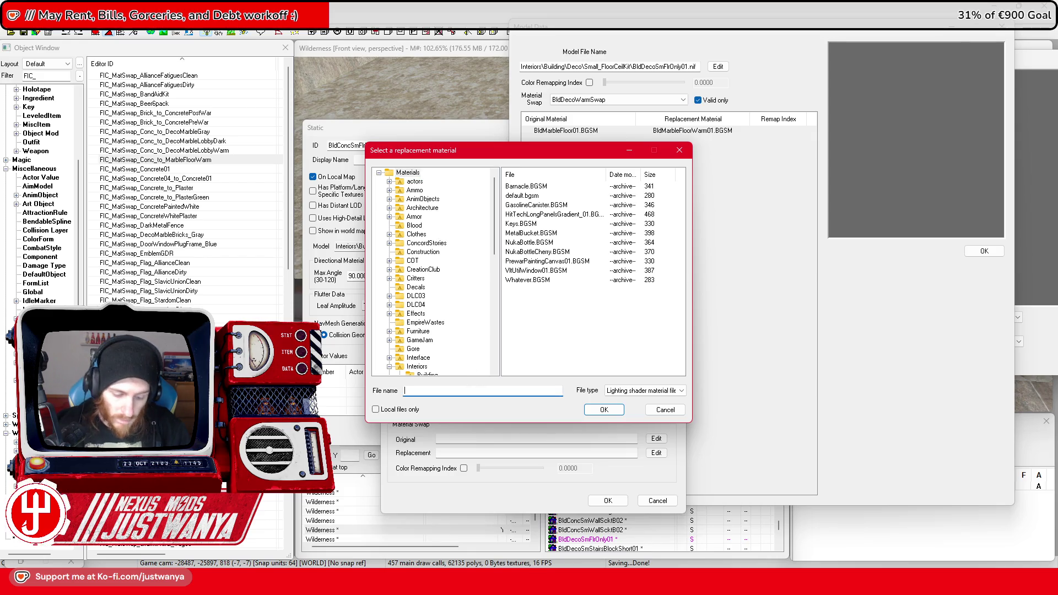
pyautogui.write('BldMarbleFloorWarm')
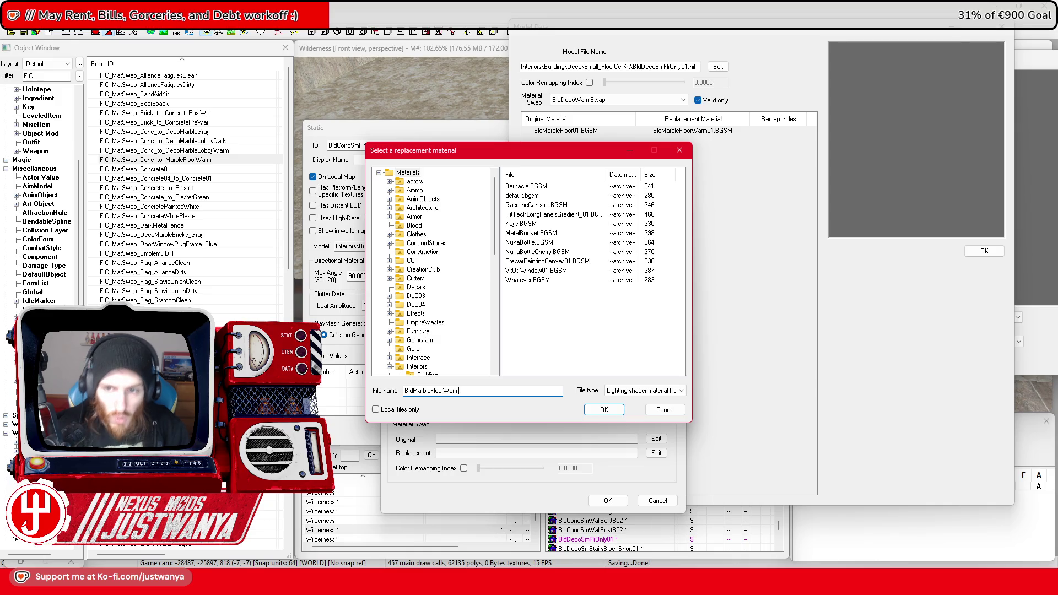
pyautogui.press('Return')
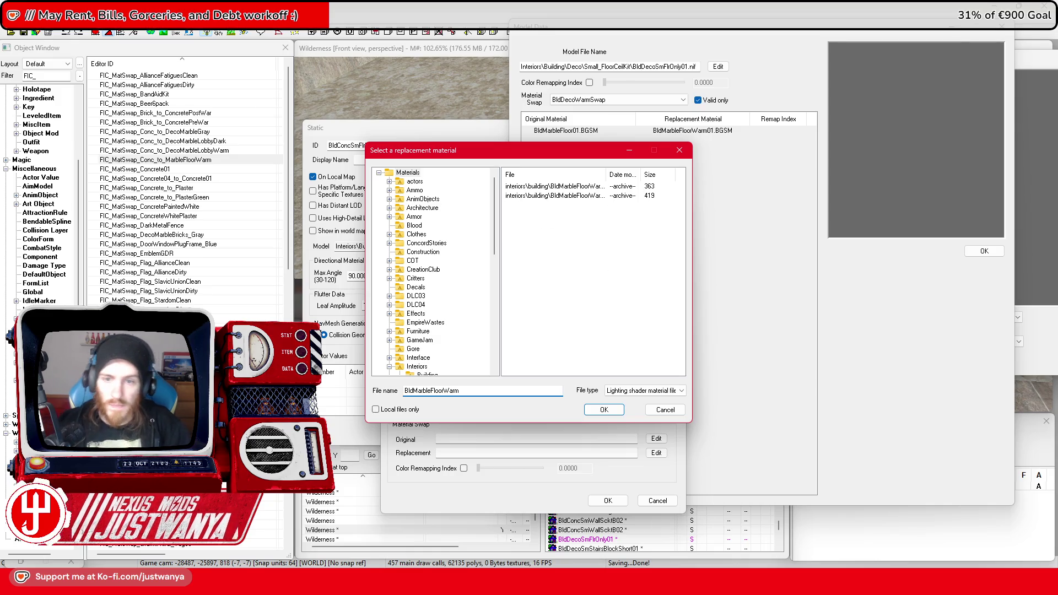
pyautogui.doubleClick(606, 174)
pyautogui.click(645, 188)
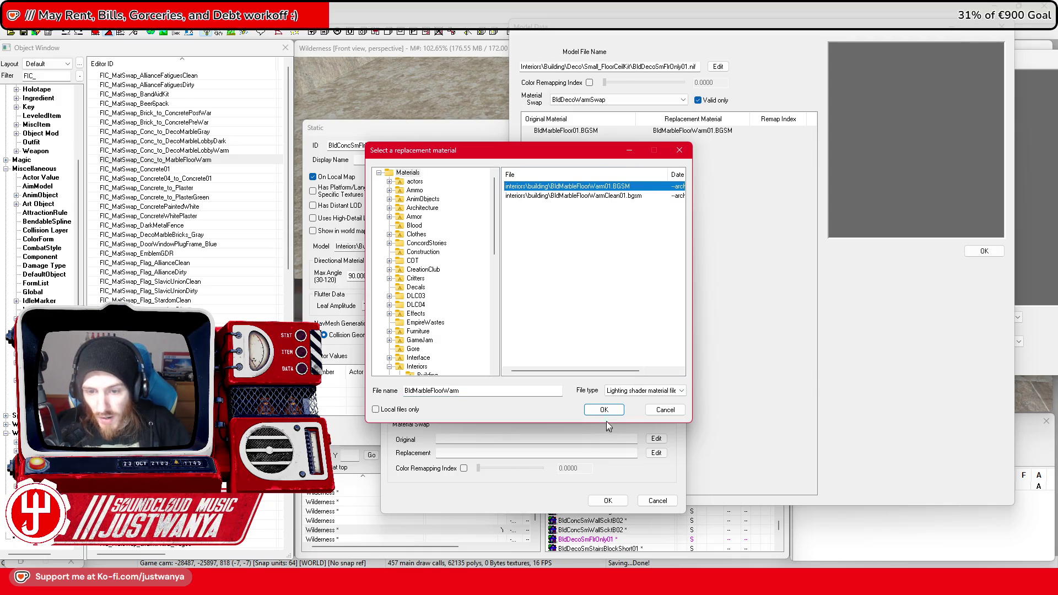
pyautogui.click(603, 410)
pyautogui.click(607, 501)
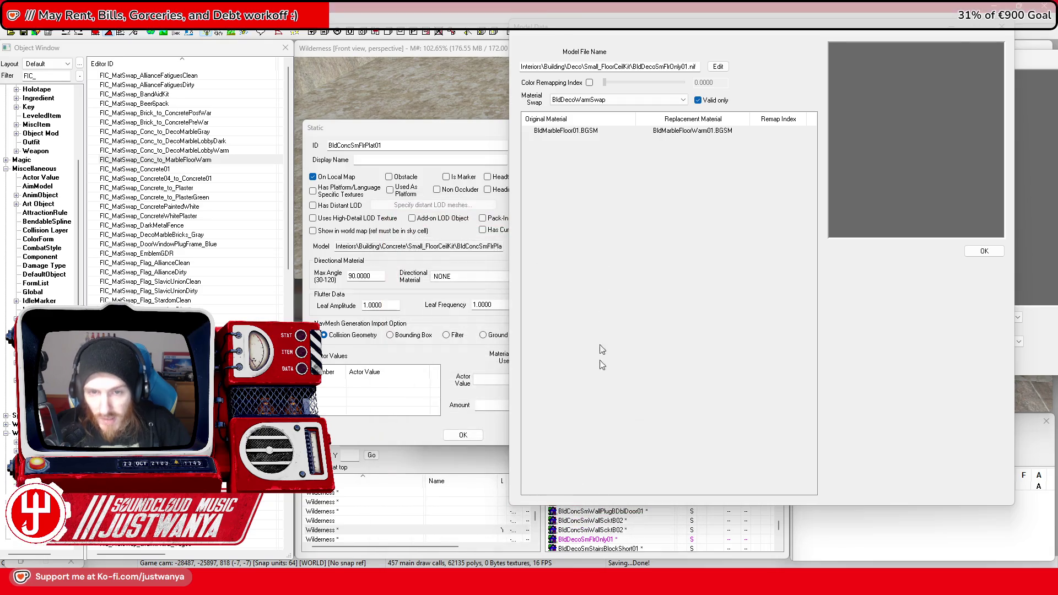
# Close the Model Data windows, both Static record windows and the reference properties window
pyautogui.click(1006, 29)
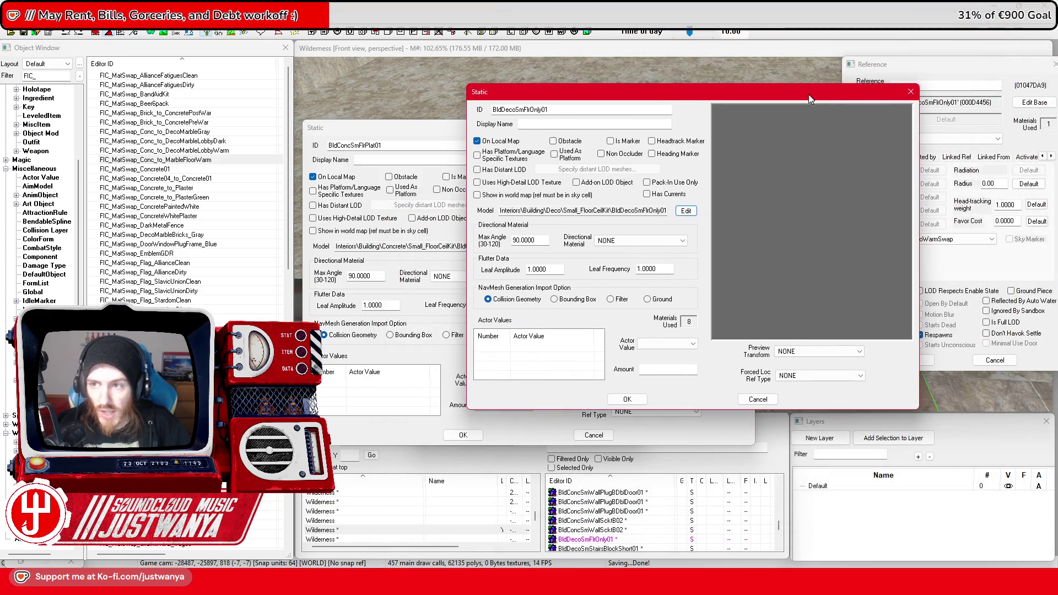
pyautogui.click(910, 92)
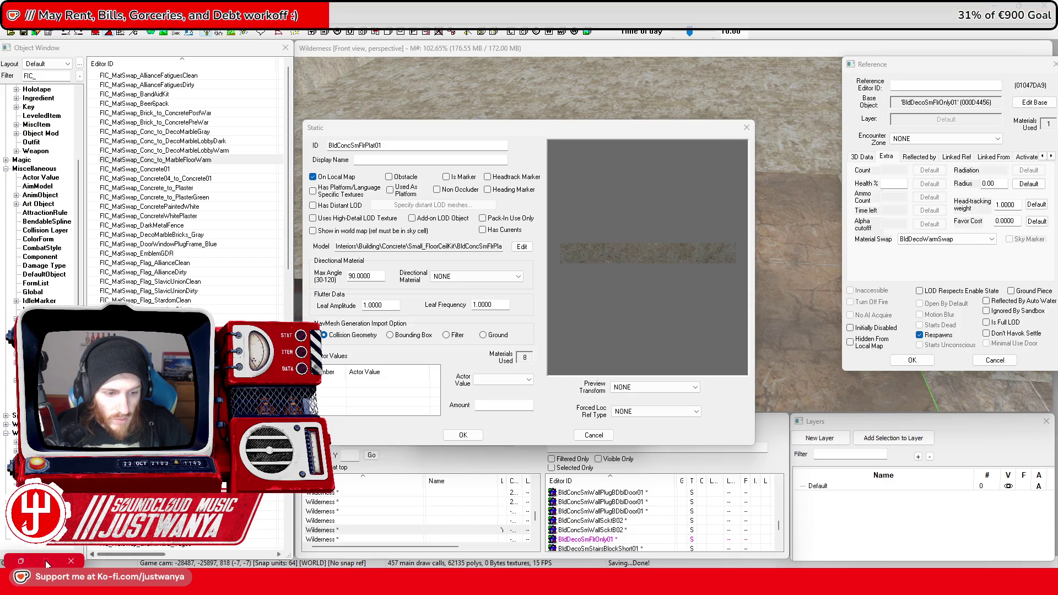
pyautogui.click(521, 246)
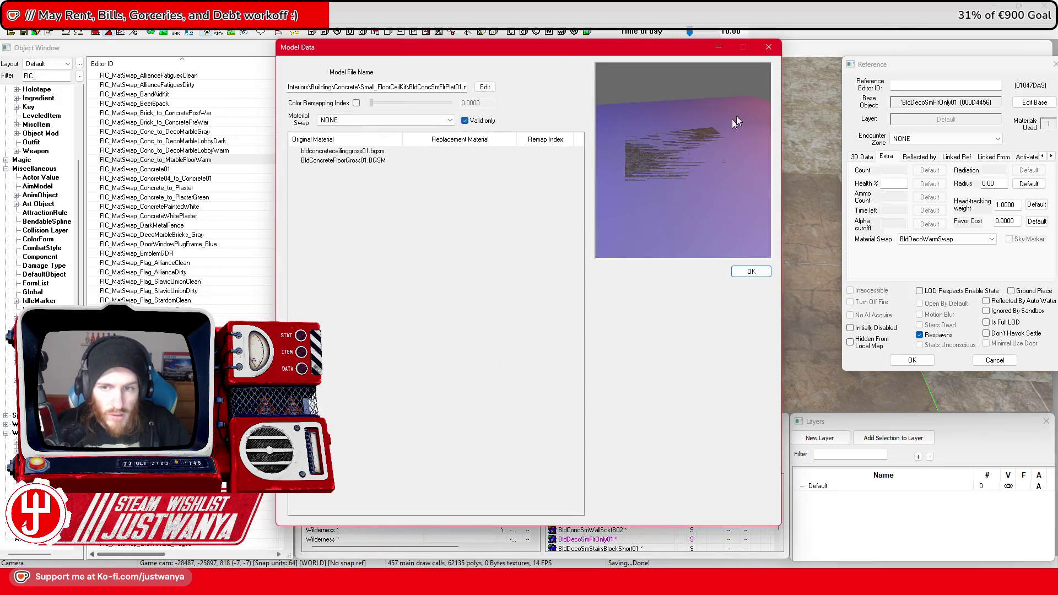
pyautogui.click(767, 49)
pyautogui.click(740, 124)
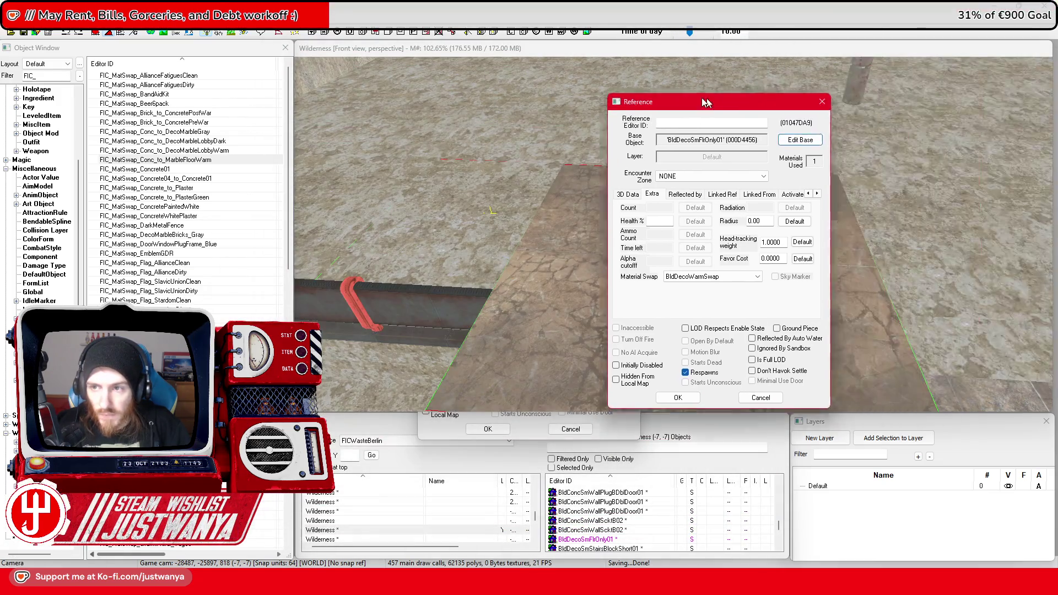
pyautogui.click(768, 94)
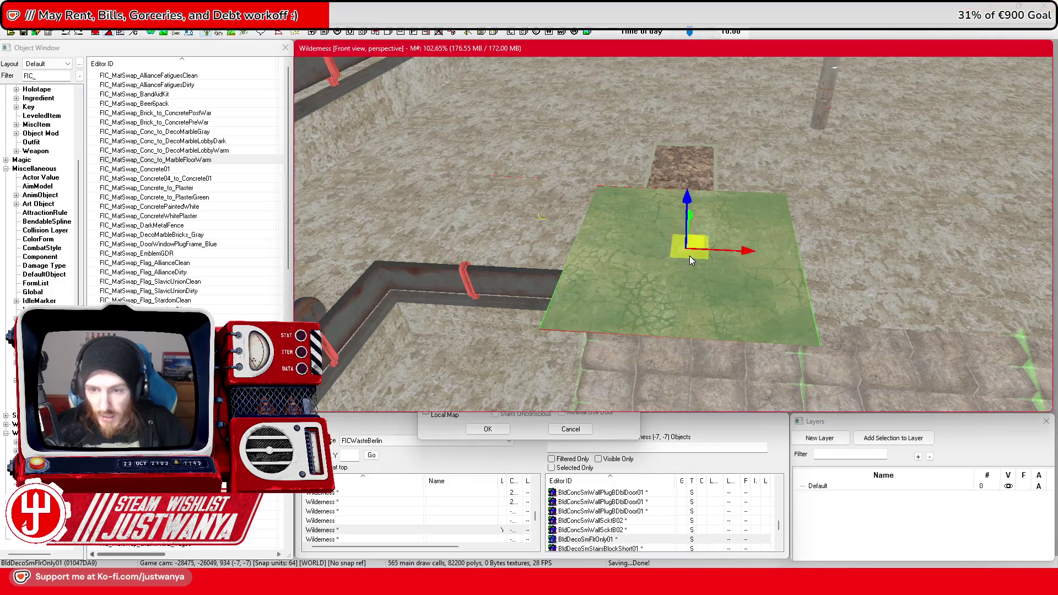
# Try saving the plugin, dismiss the open-dialogs warning, and close the remaining Reference window
pyautogui.click(19, 34)
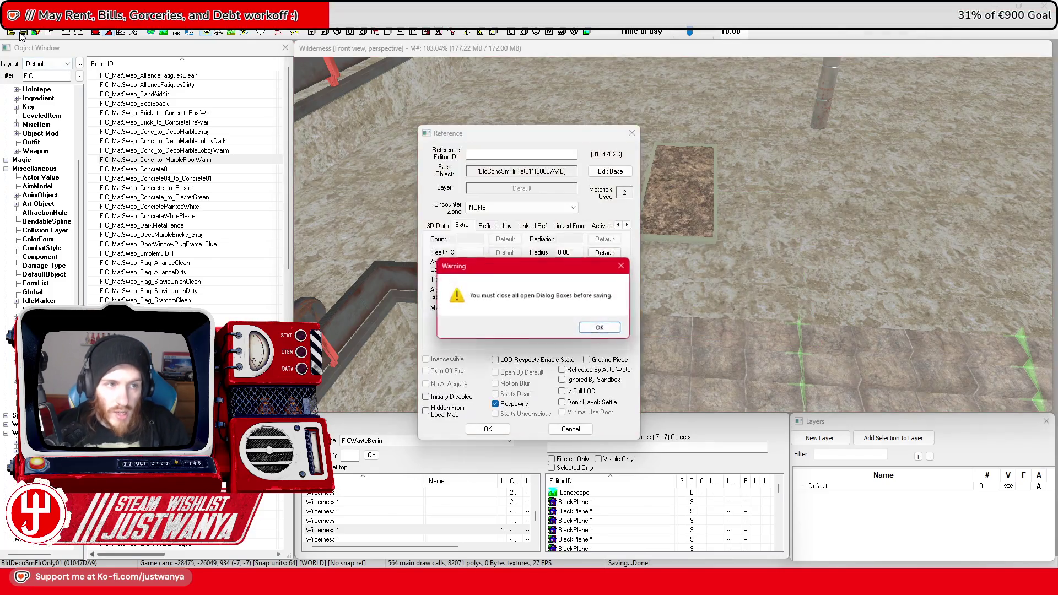
pyautogui.click(602, 329)
pyautogui.click(632, 133)
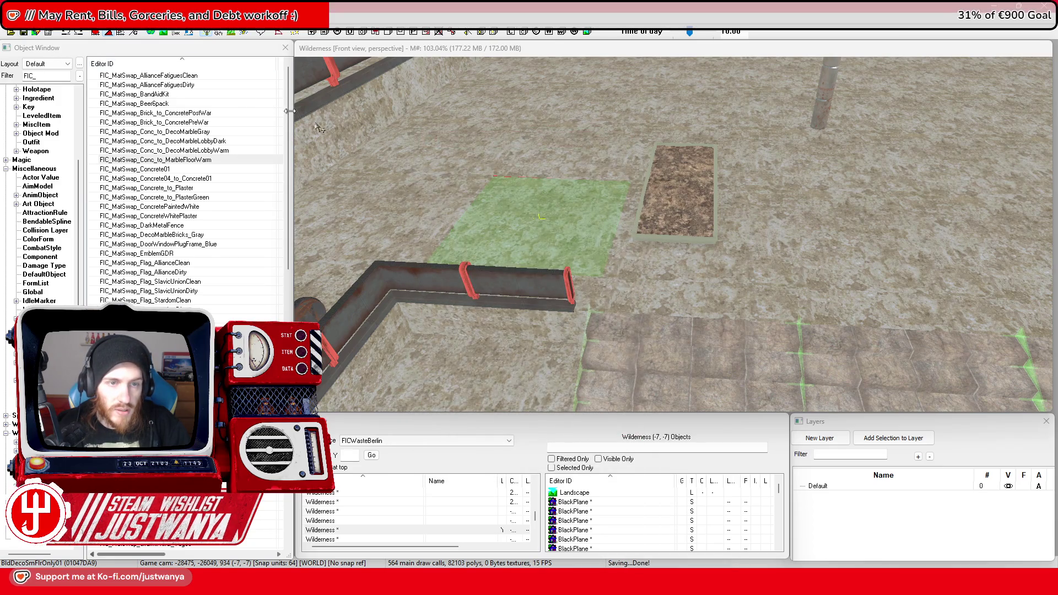
# Multi-select the first batch of foyer floor tiles in the render view
pyautogui.scroll(3, 685, 313)
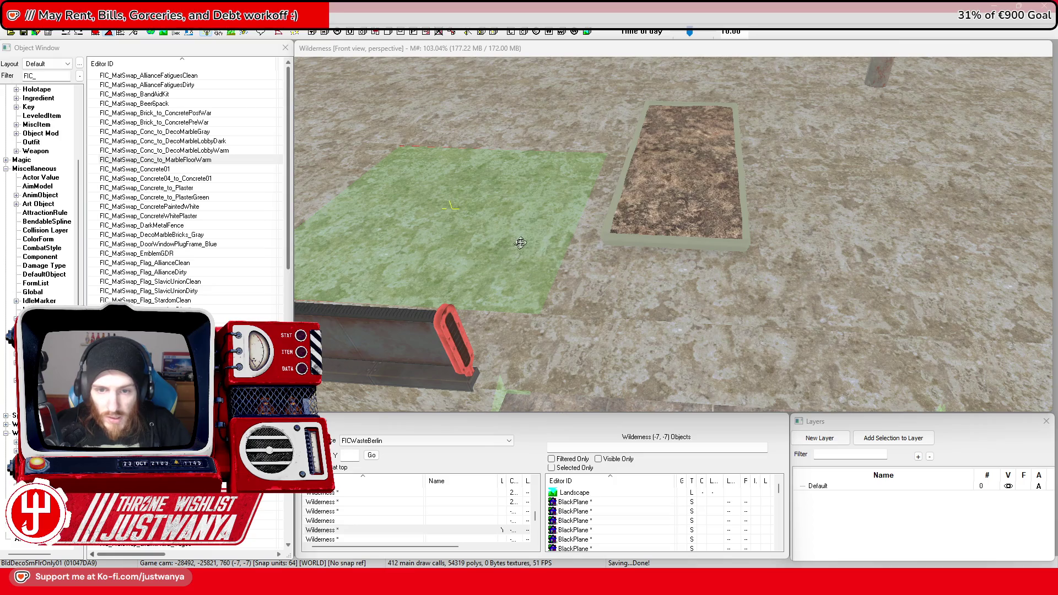
pyautogui.keyDown('ctrl'); pyautogui.click(590, 295); pyautogui.keyUp('ctrl')
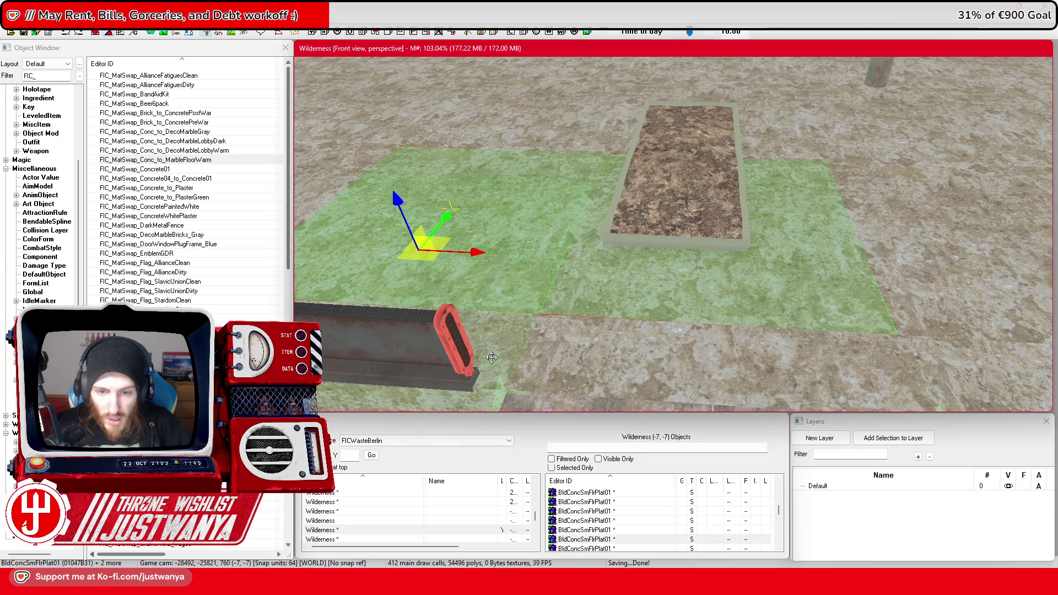
pyautogui.keyDown('ctrl'); pyautogui.click(616, 361); pyautogui.keyUp('ctrl')
pyautogui.keyDown('ctrl'); pyautogui.click(963, 359); pyautogui.keyUp('ctrl')
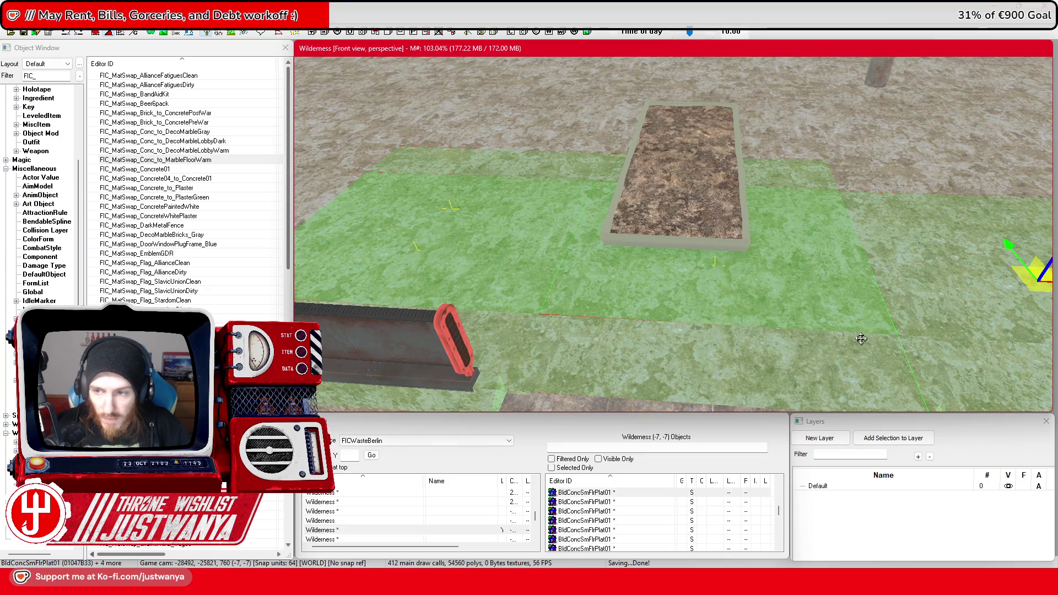
pyautogui.scroll(-2, 865, 340)
pyautogui.keyDown('ctrl'); pyautogui.click(916, 306); pyautogui.keyUp('ctrl')
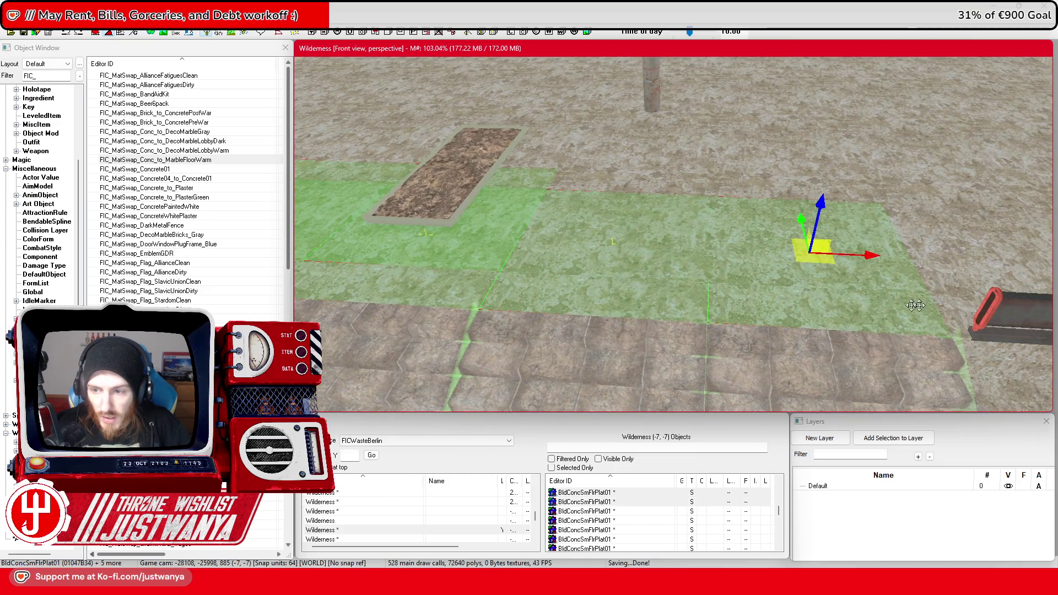
pyautogui.keyDown('ctrl'); pyautogui.click(958, 312); pyautogui.keyUp('ctrl')
pyautogui.keyDown('ctrl'); pyautogui.click(784, 193); pyautogui.keyUp('ctrl')
pyautogui.keyDown('ctrl'); pyautogui.click(891, 196); pyautogui.keyUp('ctrl')
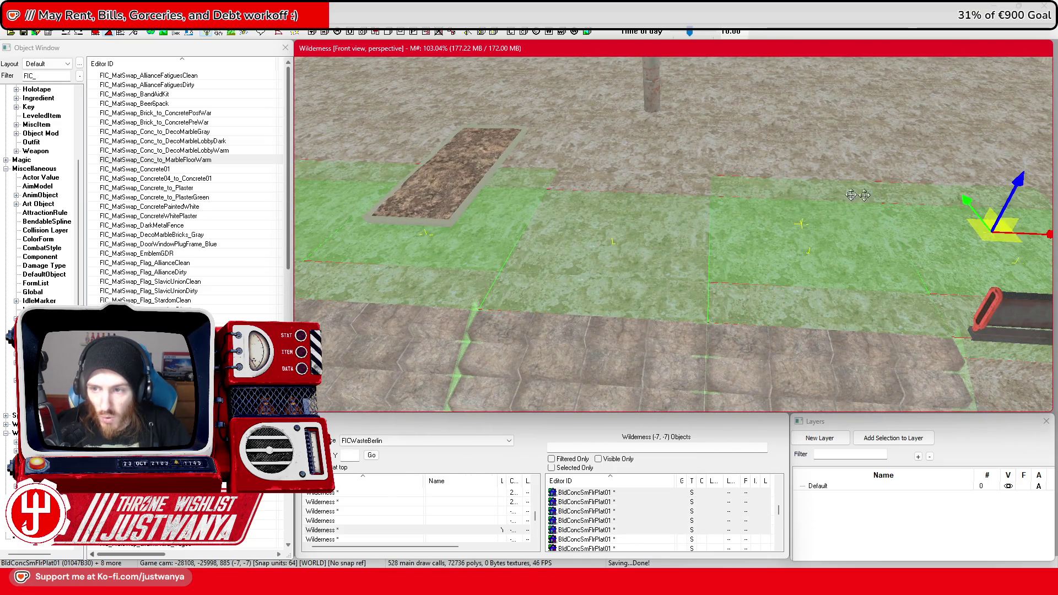
pyautogui.keyDown('ctrl'); pyautogui.click(674, 183); pyautogui.keyUp('ctrl')
pyautogui.keyDown('ctrl'); pyautogui.click(777, 159); pyautogui.keyUp('ctrl')
pyautogui.keyDown('ctrl'); pyautogui.click(656, 152); pyautogui.keyUp('ctrl')
pyautogui.keyDown('ctrl'); pyautogui.click(546, 133); pyautogui.keyUp('ctrl')
pyautogui.keyDown('ctrl'); pyautogui.click(745, 166); pyautogui.keyUp('ctrl')
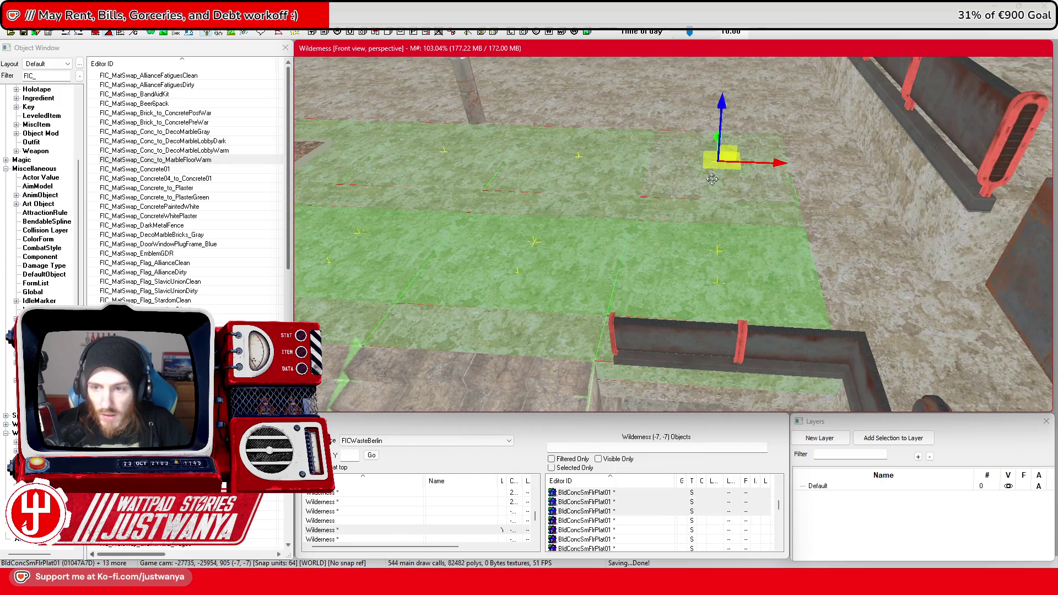
pyautogui.keyDown('ctrl'); pyautogui.click(863, 200); pyautogui.keyUp('ctrl')
pyautogui.keyDown('ctrl'); pyautogui.click(859, 276); pyautogui.keyUp('ctrl')
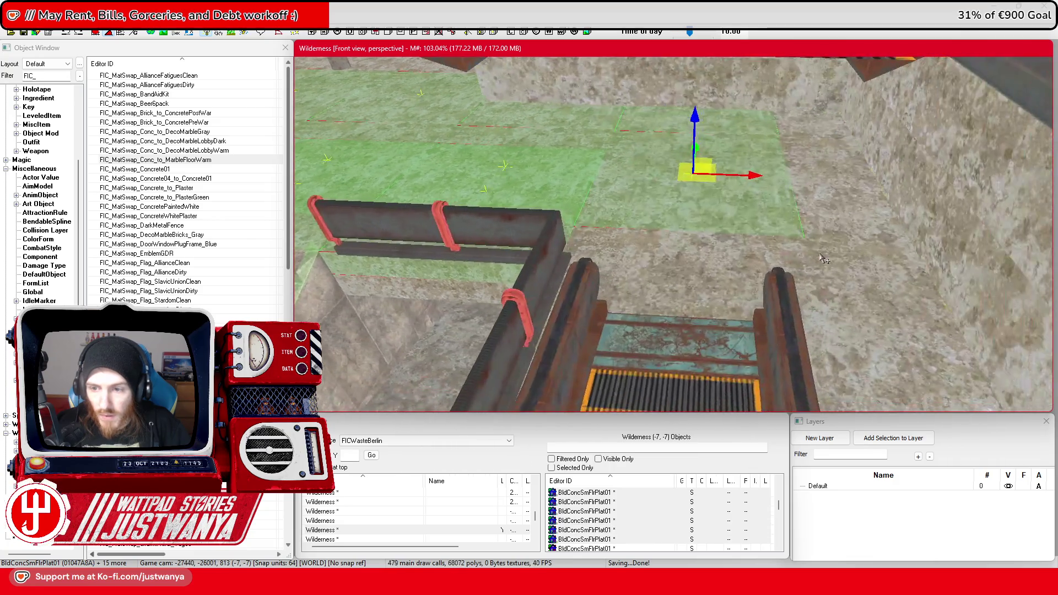
pyautogui.keyDown('ctrl'); pyautogui.click(696, 286); pyautogui.keyUp('ctrl')
pyautogui.keyDown('ctrl'); pyautogui.click(857, 218); pyautogui.keyUp('ctrl')
pyautogui.keyDown('ctrl'); pyautogui.click(854, 293); pyautogui.keyUp('ctrl')
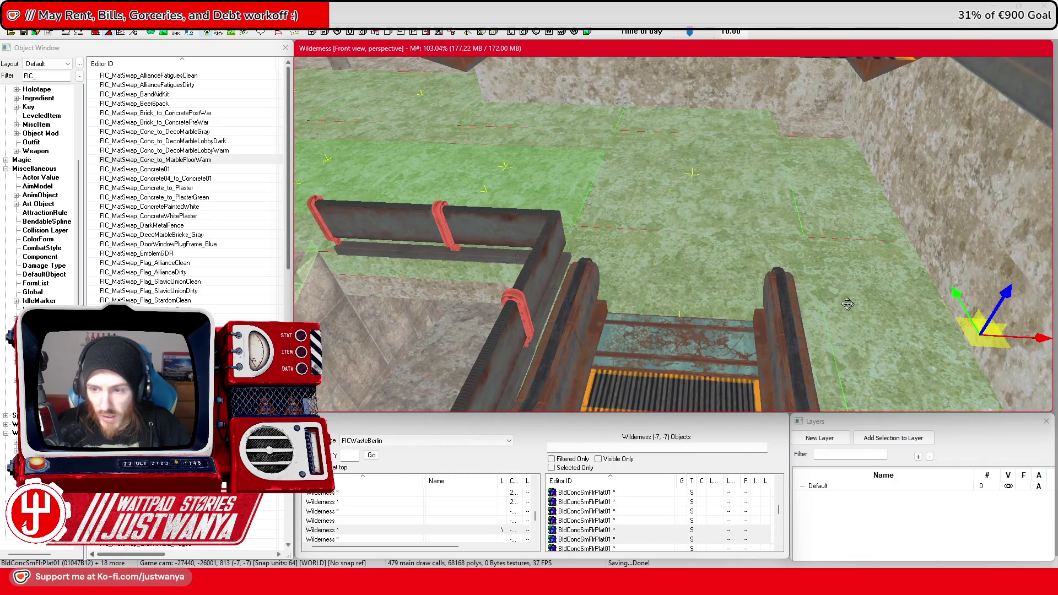
# Add the left-side and back-strip floor tiles to the selection
pyautogui.scroll(3, 827, 258)
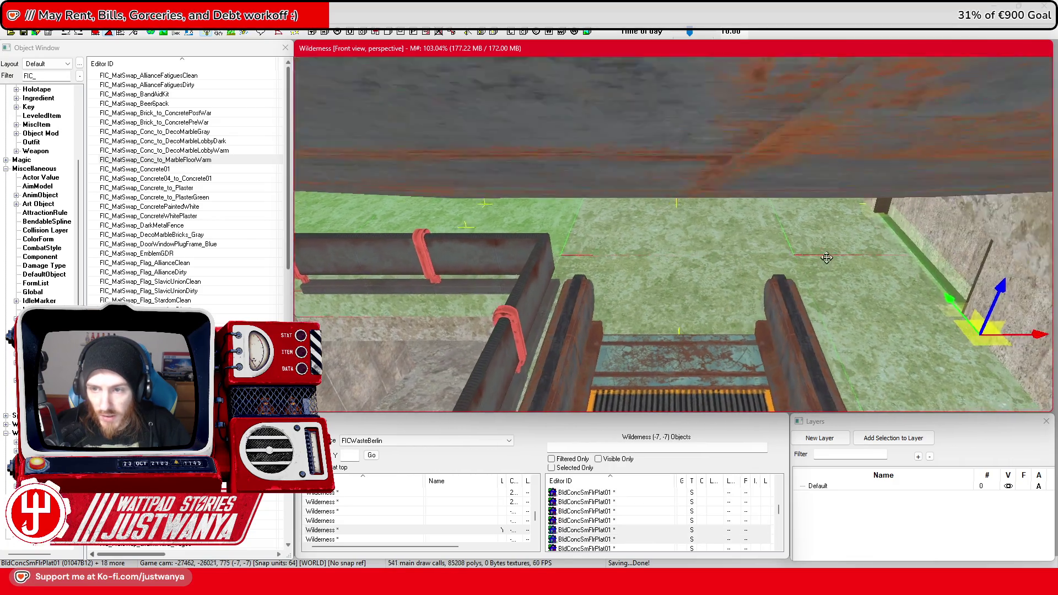
pyautogui.scroll(-3, 827, 257)
pyautogui.keyDown('ctrl'); pyautogui.click(770, 159); pyautogui.keyUp('ctrl')
pyautogui.keyDown('ctrl'); pyautogui.click(816, 157); pyautogui.keyUp('ctrl')
pyautogui.keyDown('ctrl'); pyautogui.click(706, 155); pyautogui.keyUp('ctrl')
pyautogui.keyDown('ctrl'); pyautogui.click(556, 165); pyautogui.keyUp('ctrl')
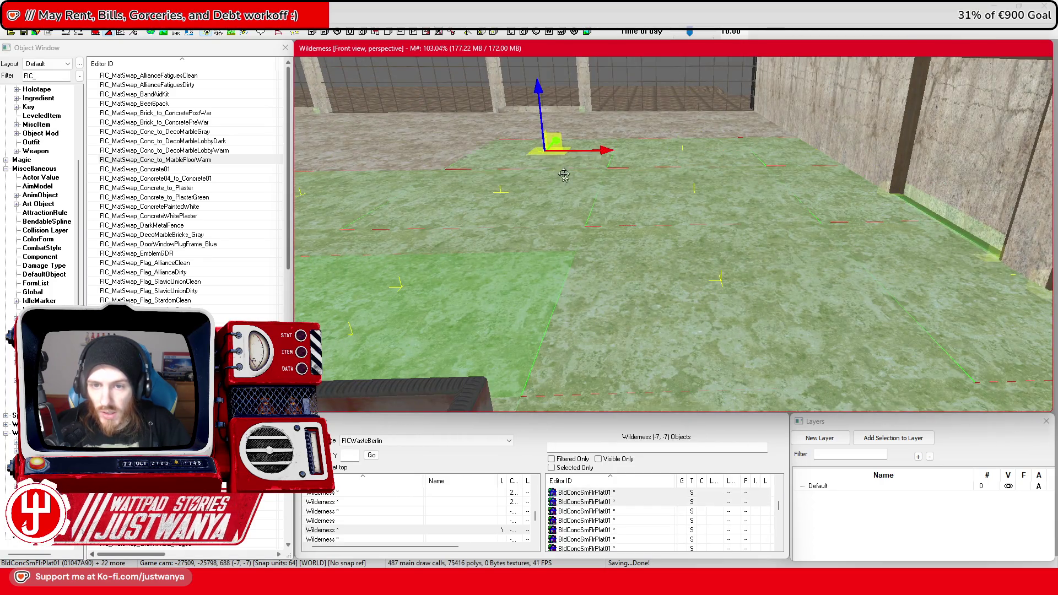
pyautogui.scroll(-3, 599, 205)
pyautogui.scroll(1, 599, 206)
pyautogui.keyDown('ctrl'); pyautogui.click(579, 289); pyautogui.keyUp('ctrl')
pyautogui.keyDown('ctrl'); pyautogui.click(586, 247); pyautogui.keyUp('ctrl')
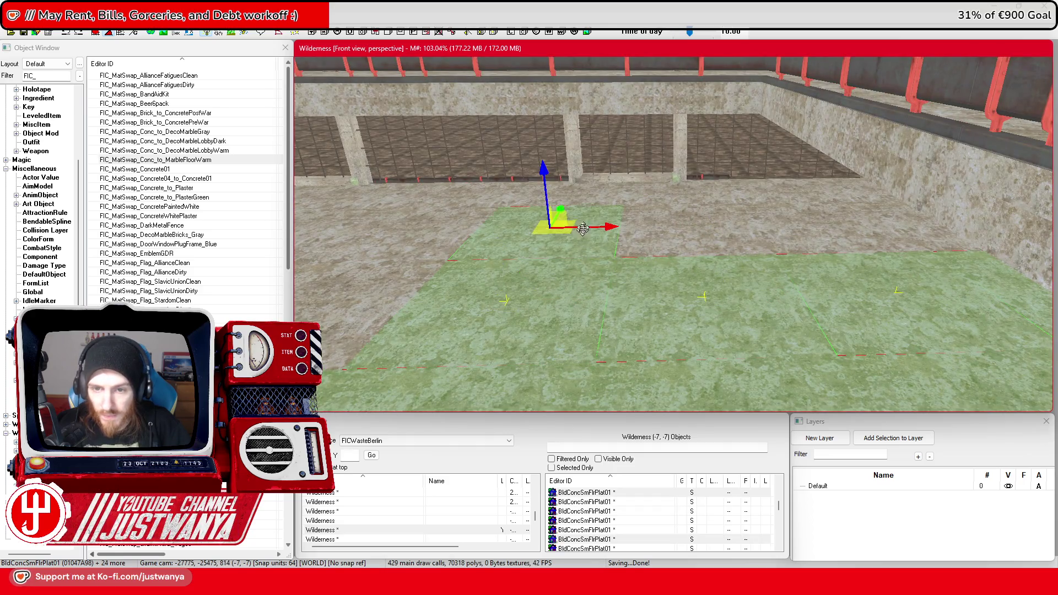
pyautogui.keyDown('ctrl'); pyautogui.click(592, 201); pyautogui.keyUp('ctrl')
pyautogui.keyDown('ctrl'); pyautogui.click(683, 207); pyautogui.keyUp('ctrl')
pyautogui.keyDown('ctrl'); pyautogui.click(686, 245); pyautogui.keyUp('ctrl')
pyautogui.keyDown('ctrl'); pyautogui.click(802, 237); pyautogui.keyUp('ctrl')
pyautogui.keyDown('ctrl'); pyautogui.click(777, 201); pyautogui.keyUp('ctrl')
pyautogui.scroll(3, 905, 223)
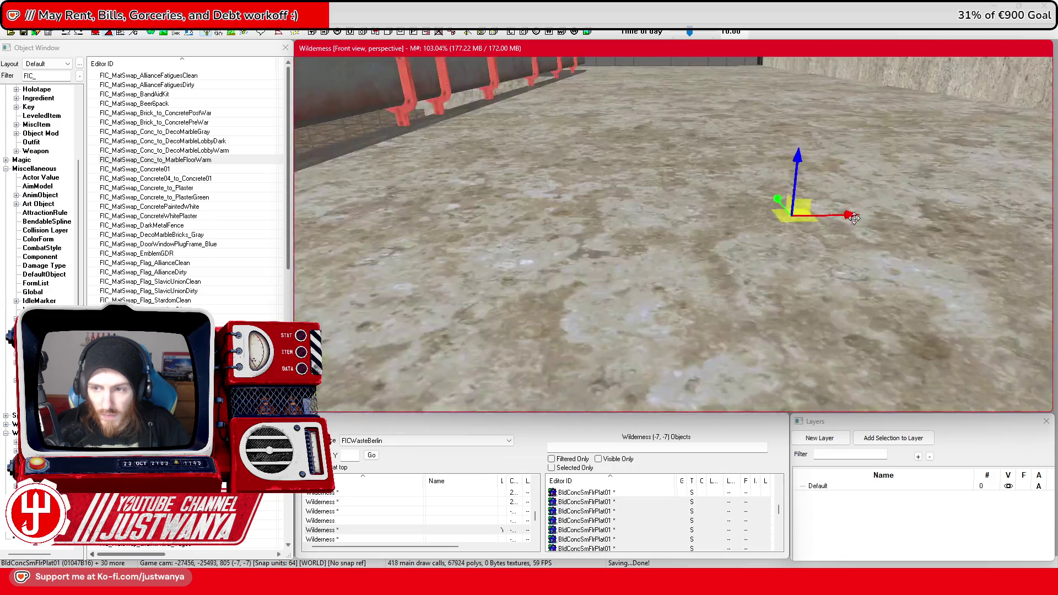
pyautogui.keyDown('ctrl'); pyautogui.click(752, 173); pyautogui.keyUp('ctrl')
pyautogui.scroll(5, 753, 173)
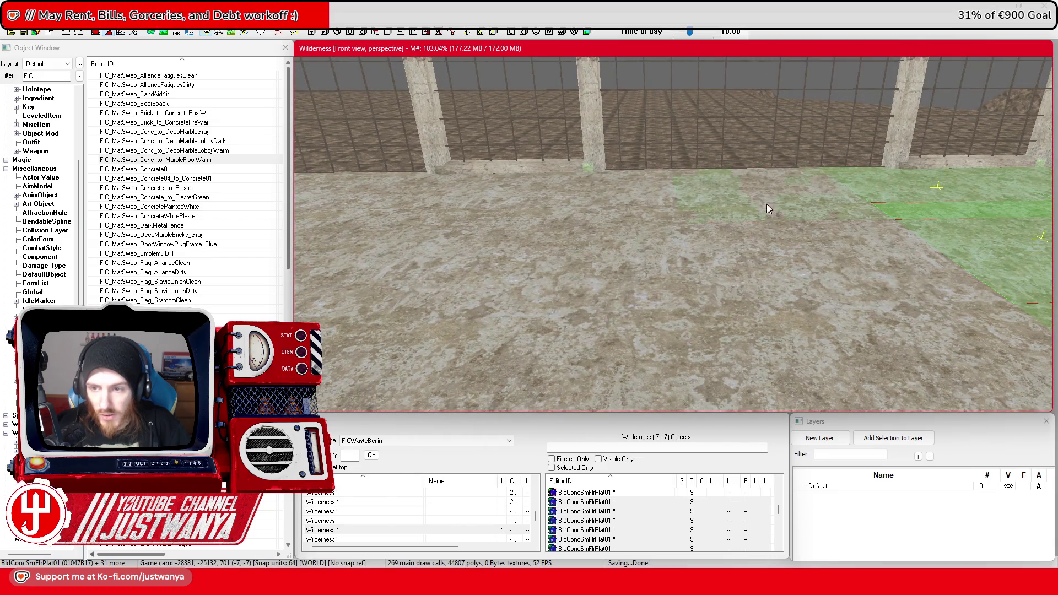
# Add the remaining floor pieces across the room to the selection
pyautogui.keyDown('ctrl'); pyautogui.click(778, 266); pyautogui.keyUp('ctrl')
pyautogui.keyDown('ctrl'); pyautogui.click(781, 330); pyautogui.keyUp('ctrl')
pyautogui.keyDown('ctrl'); pyautogui.click(624, 378); pyautogui.keyUp('ctrl')
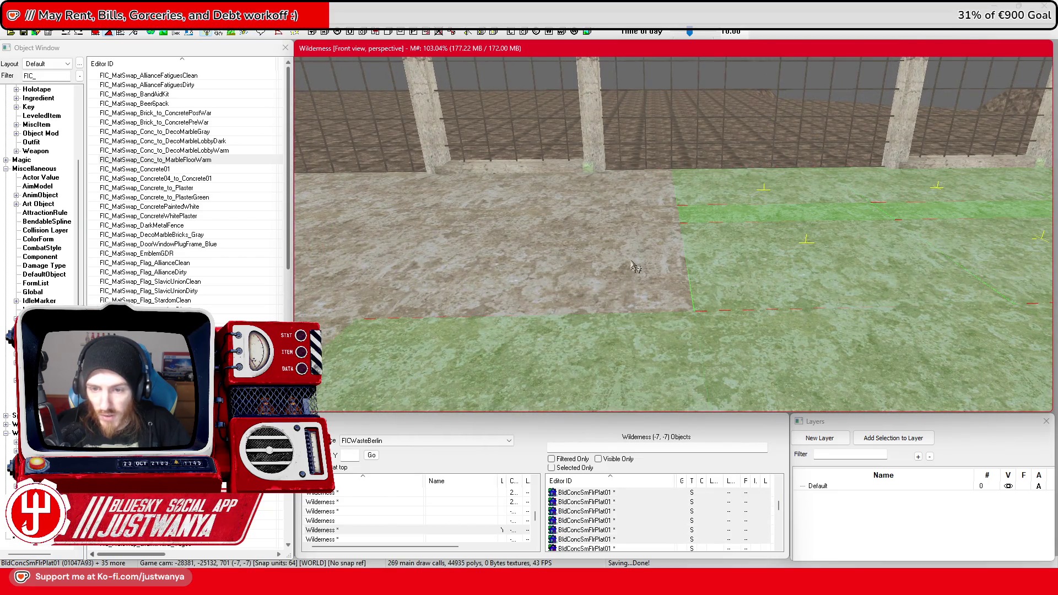
pyautogui.keyDown('ctrl'); pyautogui.click(650, 204); pyautogui.keyUp('ctrl')
pyautogui.keyDown('ctrl'); pyautogui.click(412, 253); pyautogui.keyUp('ctrl')
pyautogui.scroll(3, 775, 336)
pyautogui.keyDown('ctrl'); pyautogui.click(721, 299); pyautogui.keyUp('ctrl')
pyautogui.keyDown('ctrl'); pyautogui.click(709, 212); pyautogui.keyUp('ctrl')
pyautogui.keyDown('ctrl'); pyautogui.click(502, 176); pyautogui.keyUp('ctrl')
pyautogui.keyDown('ctrl'); pyautogui.click(448, 227); pyautogui.keyUp('ctrl')
pyautogui.keyDown('ctrl'); pyautogui.click(342, 327); pyautogui.keyUp('ctrl')
pyautogui.scroll(3, 639, 307)
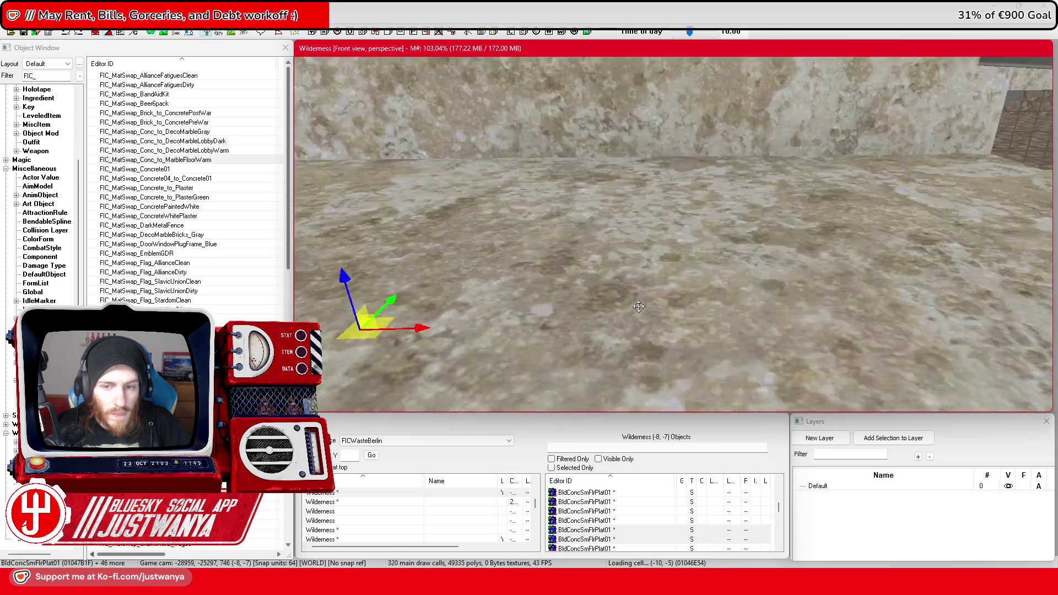
pyautogui.scroll(-3, 639, 306)
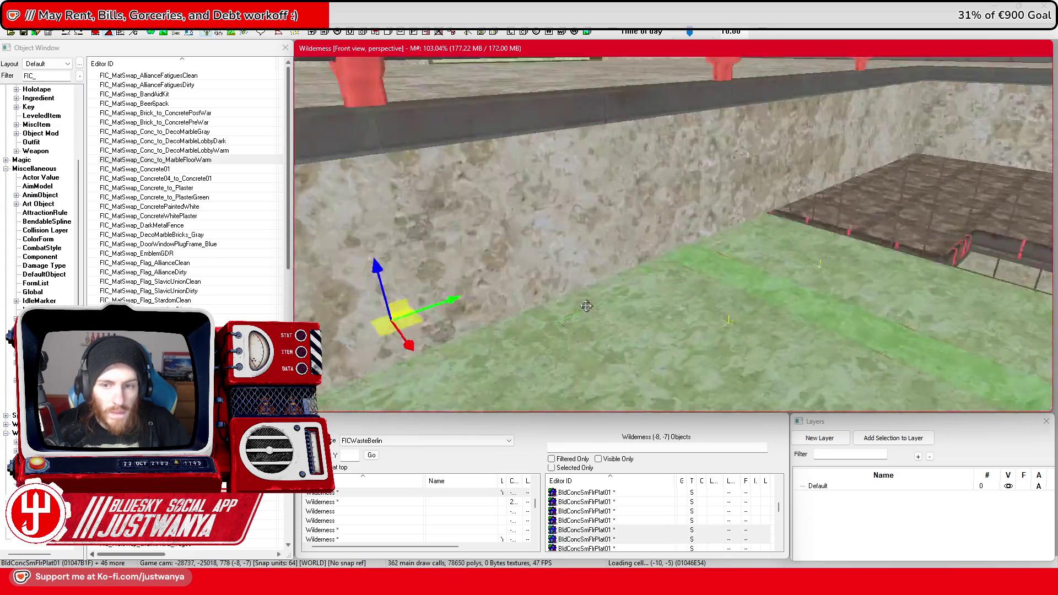
pyautogui.keyDown('ctrl'); pyautogui.click(745, 278); pyautogui.keyUp('ctrl')
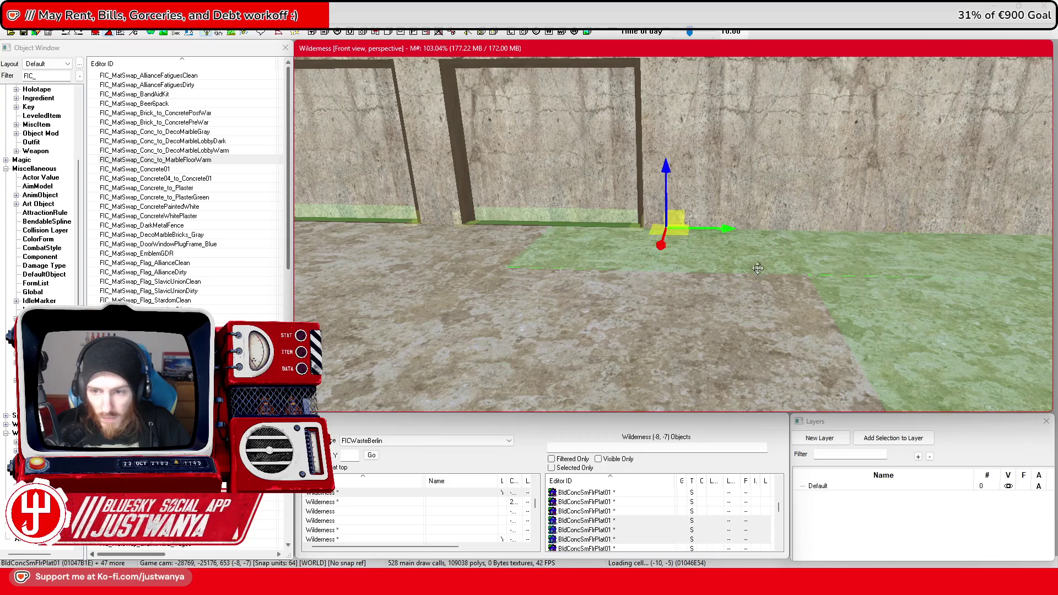
pyautogui.keyDown('ctrl'); pyautogui.click(551, 342); pyautogui.keyUp('ctrl')
pyautogui.keyDown('ctrl'); pyautogui.click(395, 325); pyautogui.keyUp('ctrl')
pyautogui.scroll(-3, 478, 246)
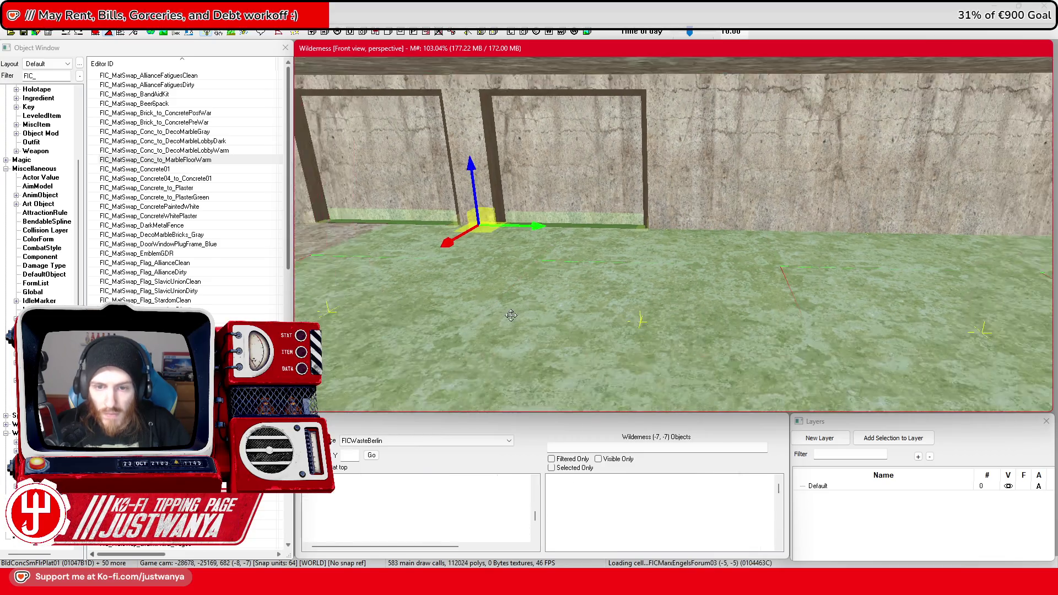
pyautogui.keyDown('ctrl'); pyautogui.click(684, 324); pyautogui.keyUp('ctrl')
# Add the pieces near the stairs and the pipe-lined ledge pieces to the selection
pyautogui.moveTo(678, 320)
pyautogui.mouseDown()
pyautogui.moveTo(788, 364)
pyautogui.moveTo(712, 355)
pyautogui.mouseUp()
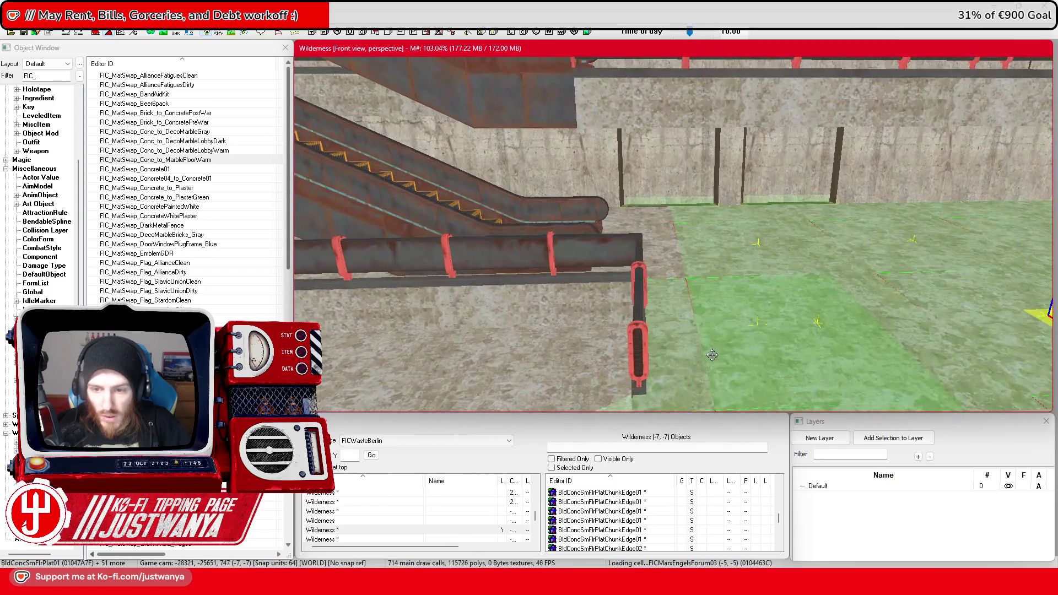
pyautogui.keyDown('ctrl'); pyautogui.click(666, 259); pyautogui.keyUp('ctrl')
pyautogui.keyDown('ctrl'); pyautogui.click(665, 260); pyautogui.keyUp('ctrl')
pyautogui.moveTo(665, 259); pyautogui.dragTo(687, 278)
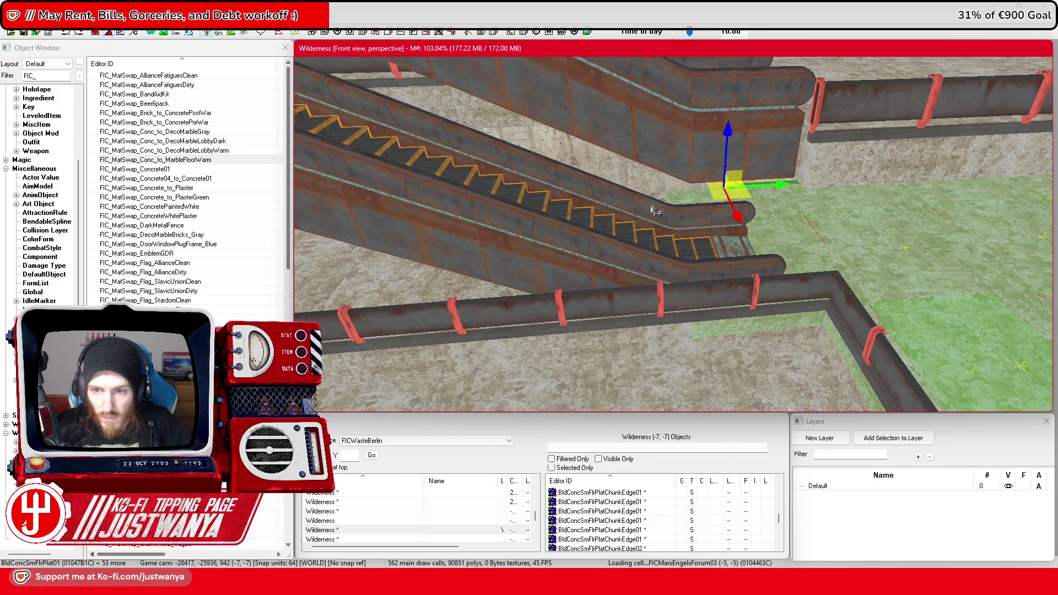
pyautogui.keyDown('ctrl'); pyautogui.click(610, 280); pyautogui.keyUp('ctrl')
pyautogui.scroll(5, 644, 276)
pyautogui.keyDown('ctrl'); pyautogui.click(819, 243); pyautogui.keyUp('ctrl')
pyautogui.keyDown('ctrl'); pyautogui.click(805, 308); pyautogui.keyUp('ctrl')
pyautogui.keyDown('ctrl'); pyautogui.click(692, 312); pyautogui.keyUp('ctrl')
pyautogui.scroll(5, 613, 318)
pyautogui.scroll(-5, 613, 319)
pyautogui.keyDown('ctrl'); pyautogui.click(816, 248); pyautogui.keyUp('ctrl')
pyautogui.keyDown('ctrl'); pyautogui.click(774, 340); pyautogui.keyUp('ctrl')
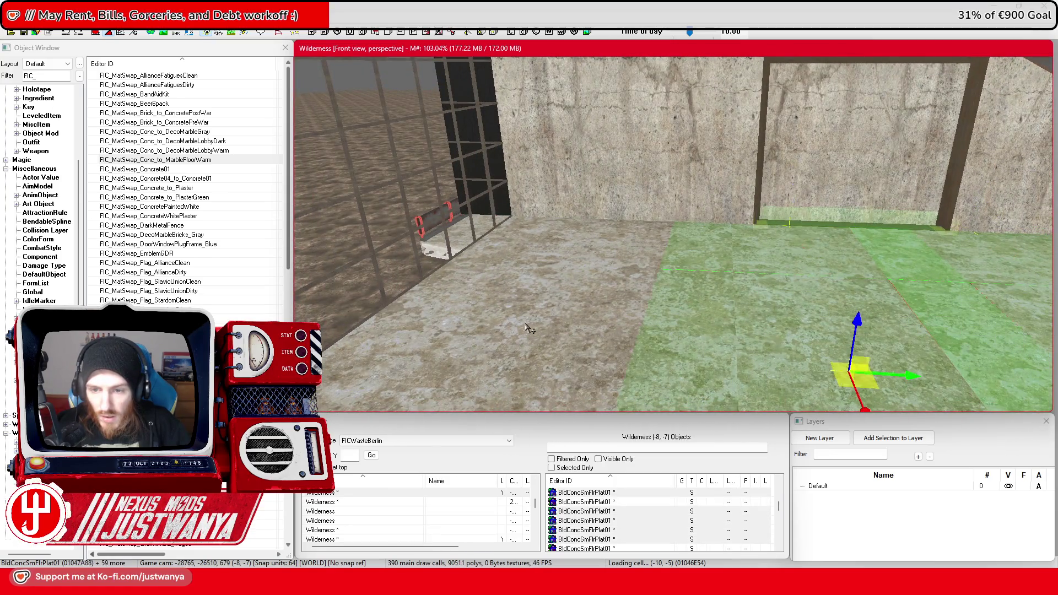
pyautogui.keyDown('ctrl'); pyautogui.click(543, 309); pyautogui.keyUp('ctrl')
pyautogui.keyDown('ctrl'); pyautogui.click(626, 292); pyautogui.keyUp('ctrl')
pyautogui.scroll(5, 634, 295)
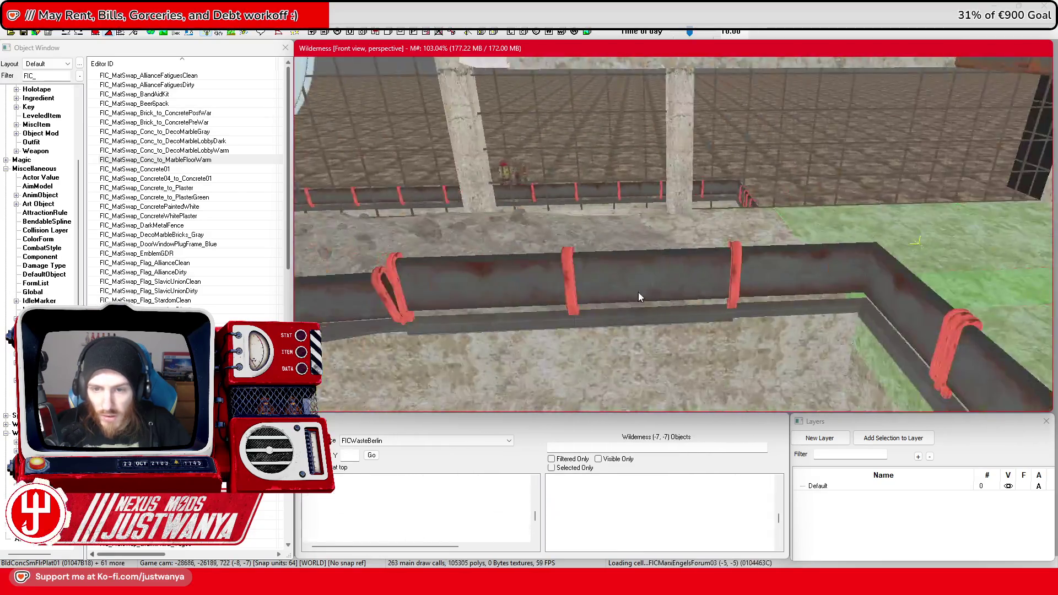
pyautogui.scroll(-5, 638, 296)
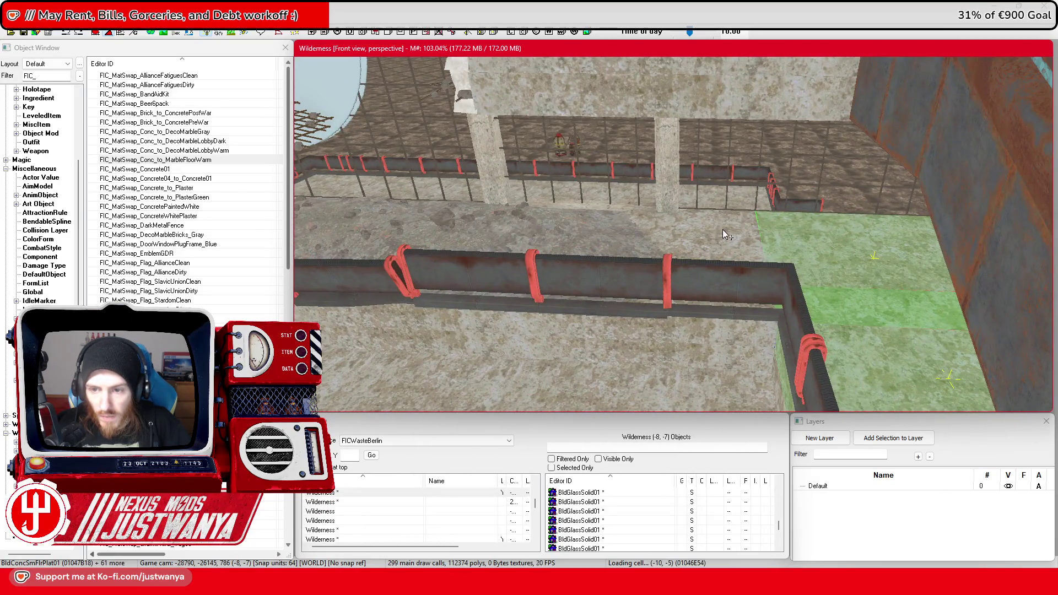
pyautogui.keyDown('ctrl'); pyautogui.click(726, 236); pyautogui.keyUp('ctrl')
pyautogui.scroll(5, 733, 237)
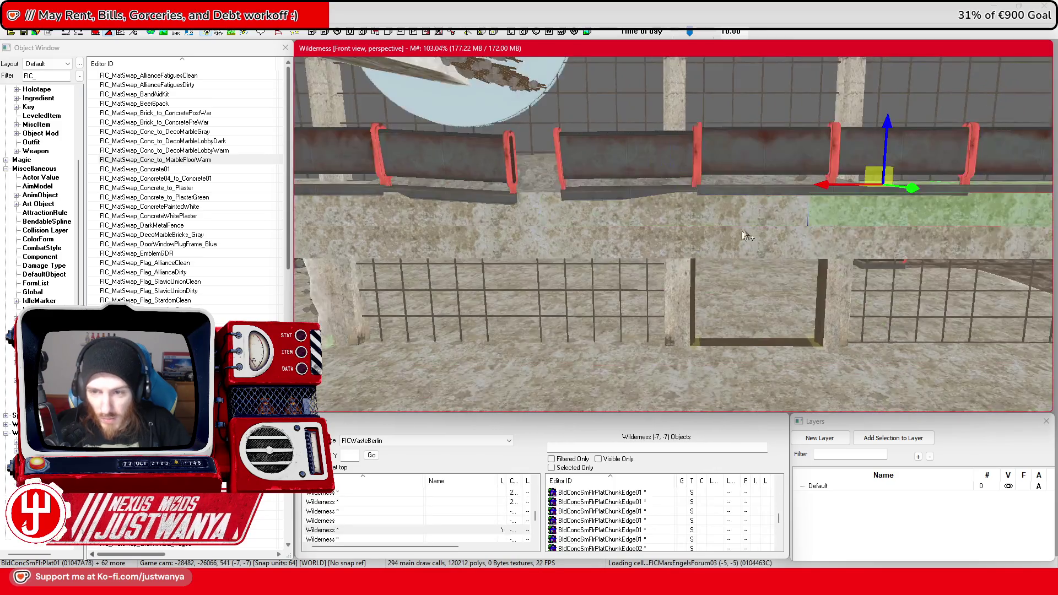
pyautogui.keyDown('ctrl'); pyautogui.click(554, 224); pyautogui.keyUp('ctrl')
pyautogui.keyDown('ctrl'); pyautogui.click(483, 223); pyautogui.keyUp('ctrl')
pyautogui.scroll(5, 548, 231)
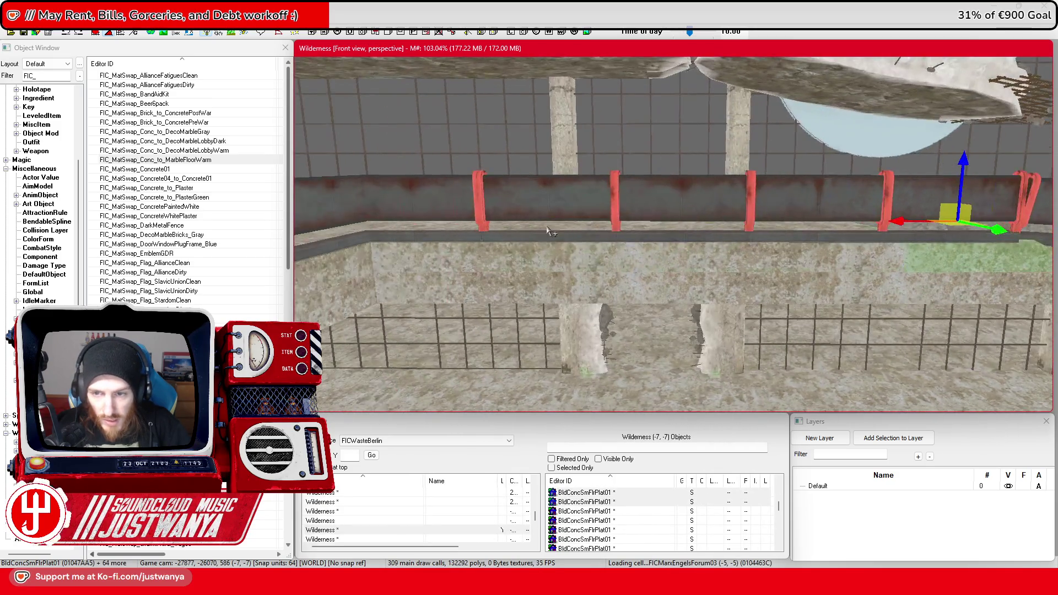
# Add two wall segments, the floor sections and several more floor tiles to the group
pyautogui.keyDown('ctrl'); pyautogui.click(717, 264); pyautogui.keyUp('ctrl')
pyautogui.keyDown('ctrl'); pyautogui.click(507, 265); pyautogui.keyUp('ctrl')
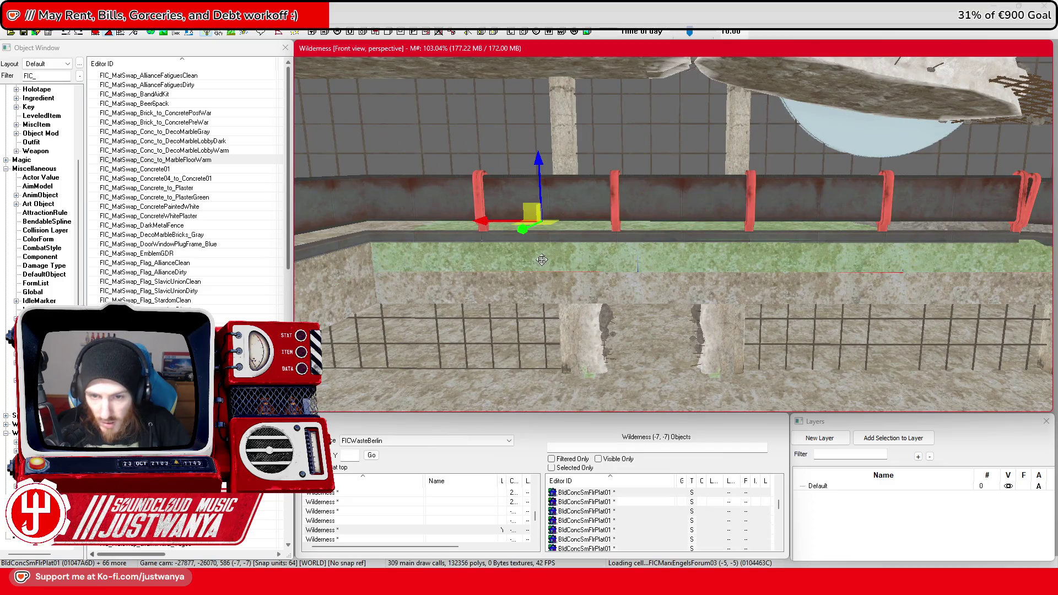
pyautogui.scroll(-5, 488, 278)
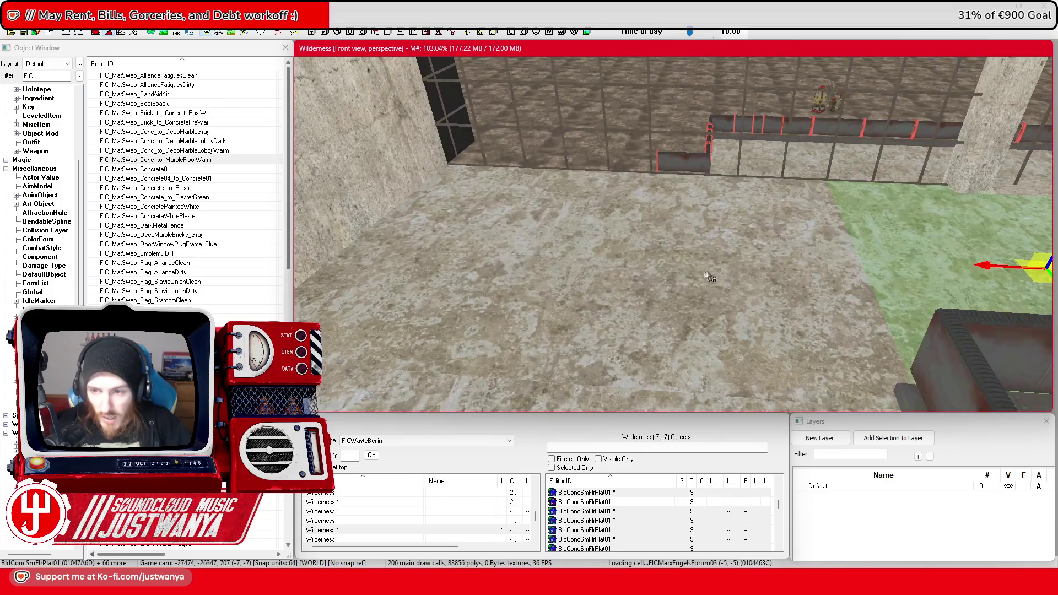
pyautogui.keyDown('ctrl'); pyautogui.click(710, 277); pyautogui.keyUp('ctrl')
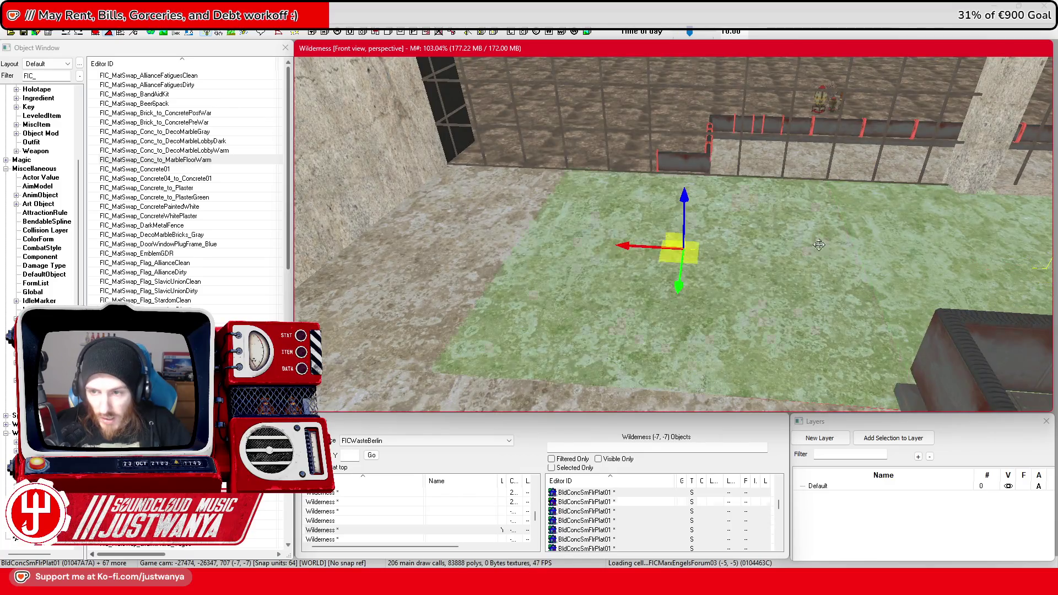
pyautogui.keyDown('ctrl'); pyautogui.click(471, 238); pyautogui.keyUp('ctrl')
pyautogui.scroll(-5, 569, 284)
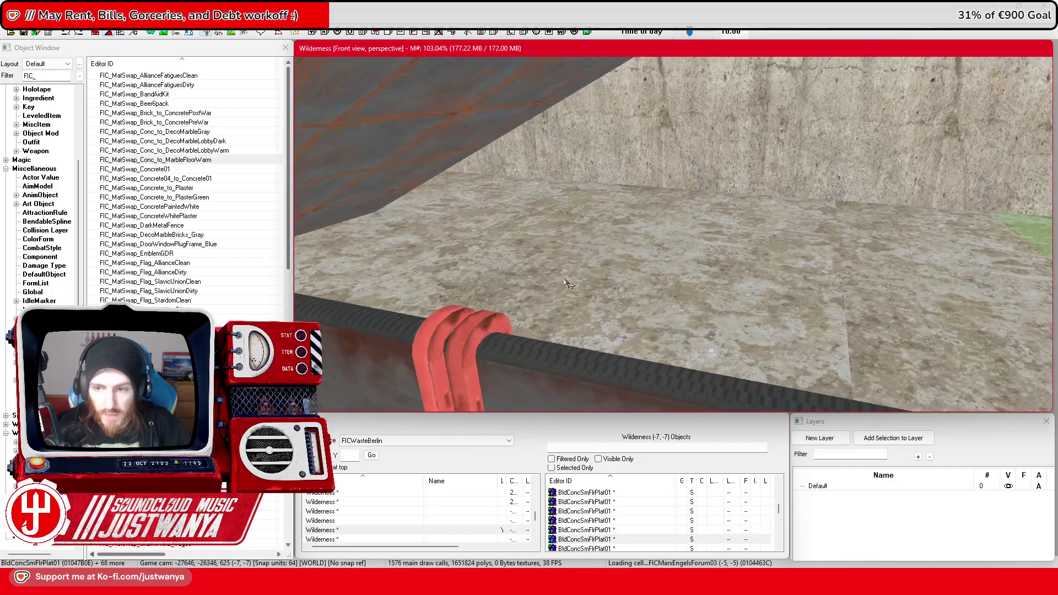
pyautogui.scroll(5, 569, 284)
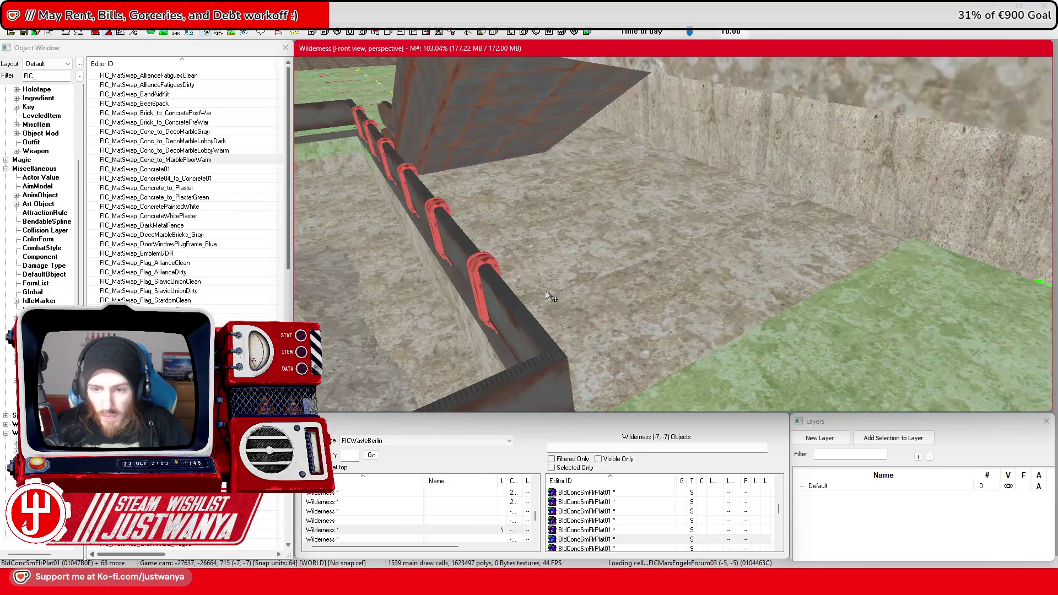
pyautogui.keyDown('ctrl'); pyautogui.click(630, 300); pyautogui.keyUp('ctrl')
pyautogui.keyDown('ctrl'); pyautogui.click(779, 238); pyautogui.keyUp('ctrl')
pyautogui.keyDown('ctrl'); pyautogui.click(651, 180); pyautogui.keyUp('ctrl')
pyautogui.keyDown('ctrl'); pyautogui.click(550, 220); pyautogui.keyUp('ctrl')
pyautogui.keyDown('ctrl'); pyautogui.click(603, 159); pyautogui.keyUp('ctrl')
pyautogui.keyDown('ctrl'); pyautogui.click(603, 159); pyautogui.keyUp('ctrl')
# Select the GreenHsPlanter01 grass planter slab instead of the small stairs block
pyautogui.scroll(-5, 606, 221)
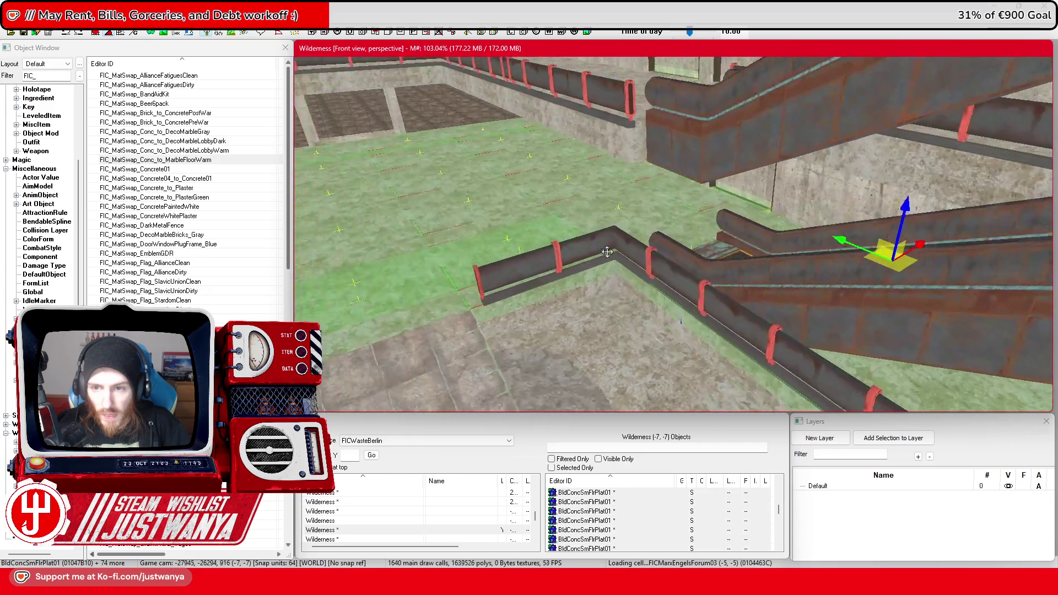
pyautogui.scroll(8, 609, 262)
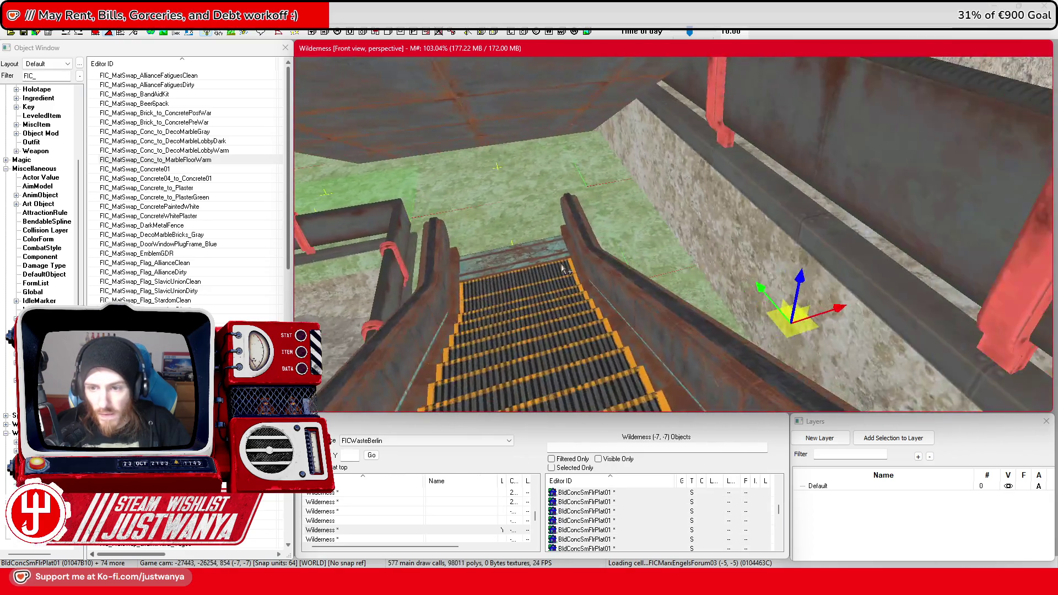
pyautogui.scroll(-8, 590, 259)
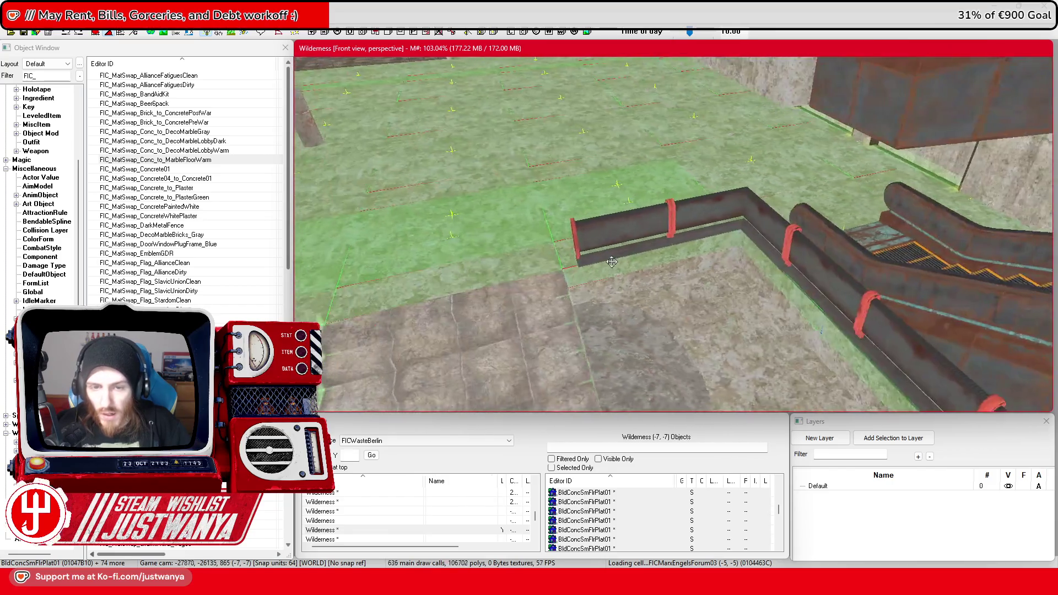
pyautogui.scroll(-3, 614, 251)
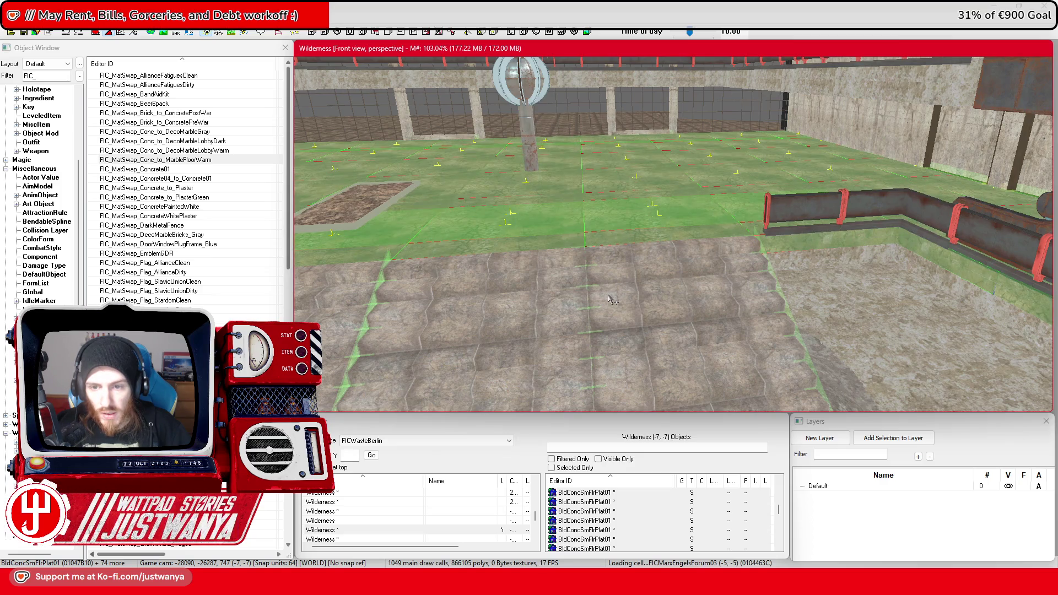
pyautogui.scroll(1, 651, 270)
pyautogui.click(650, 268)
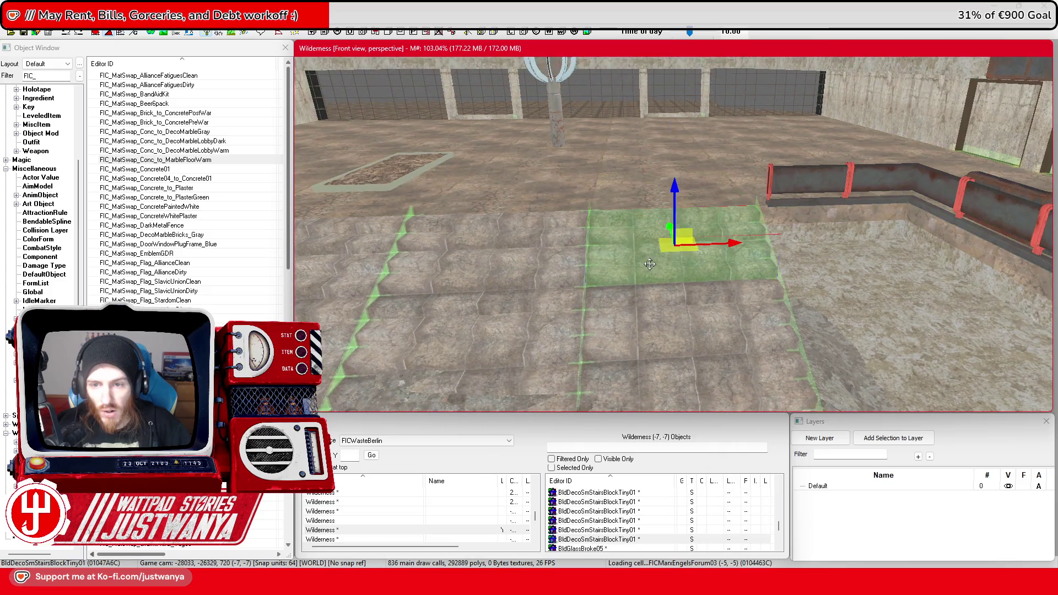
pyautogui.scroll(-3, 654, 273)
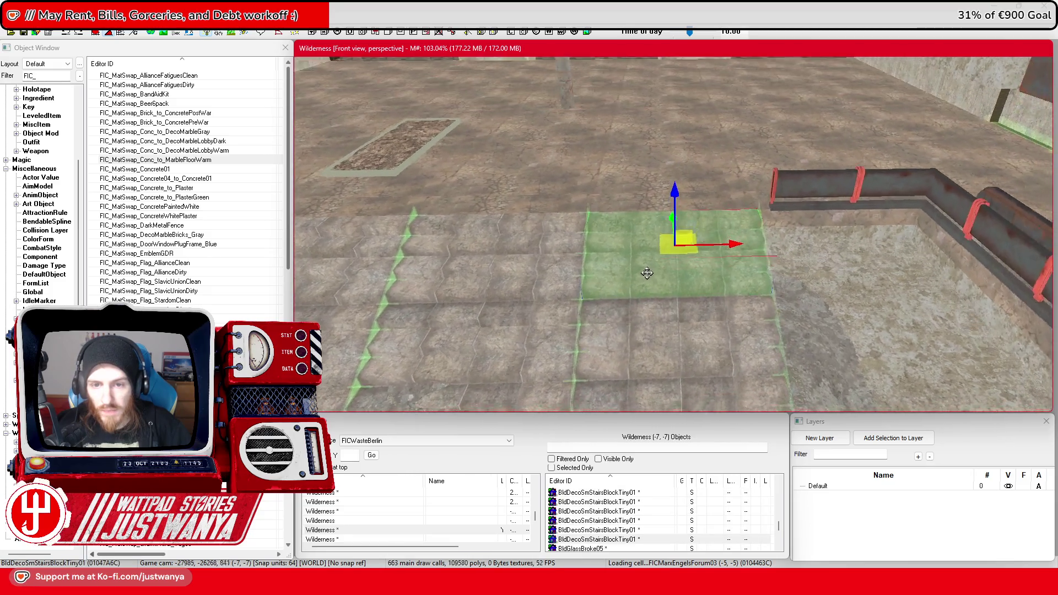
pyautogui.press('Left')
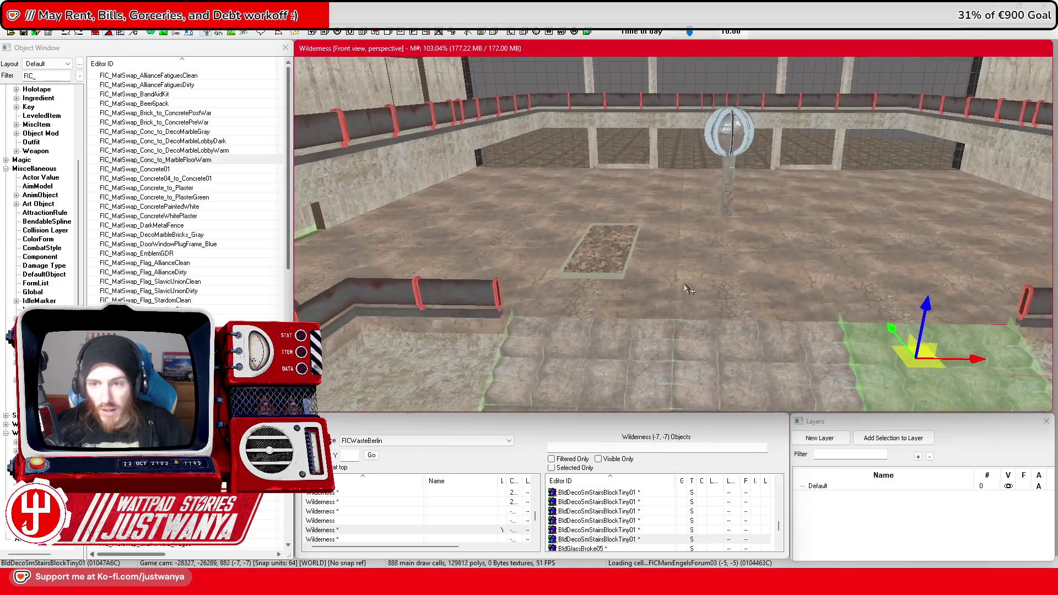
pyautogui.press('Right')
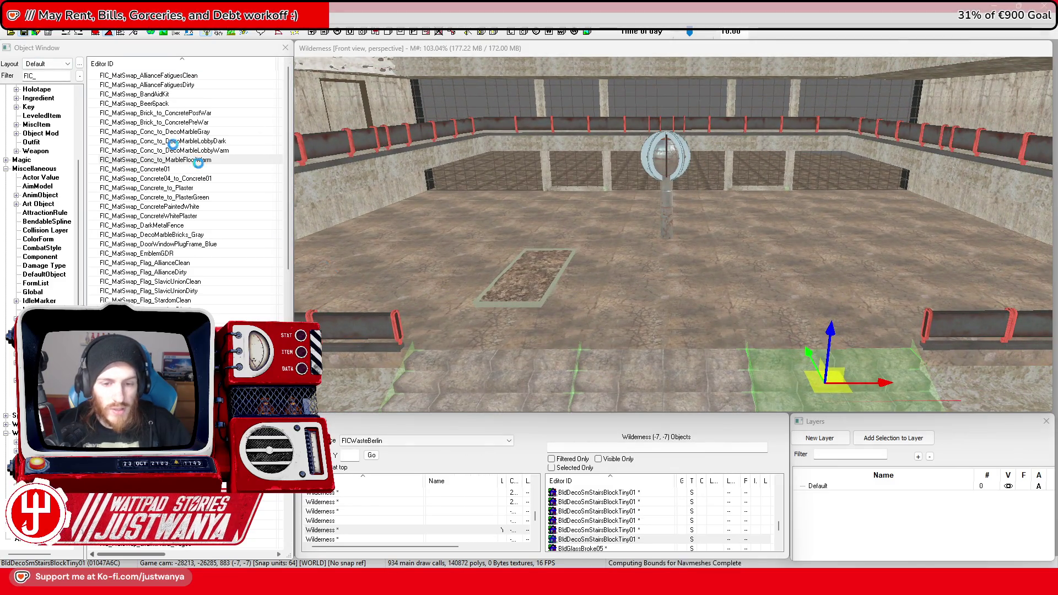
pyautogui.click(544, 296)
pyautogui.press('Up')
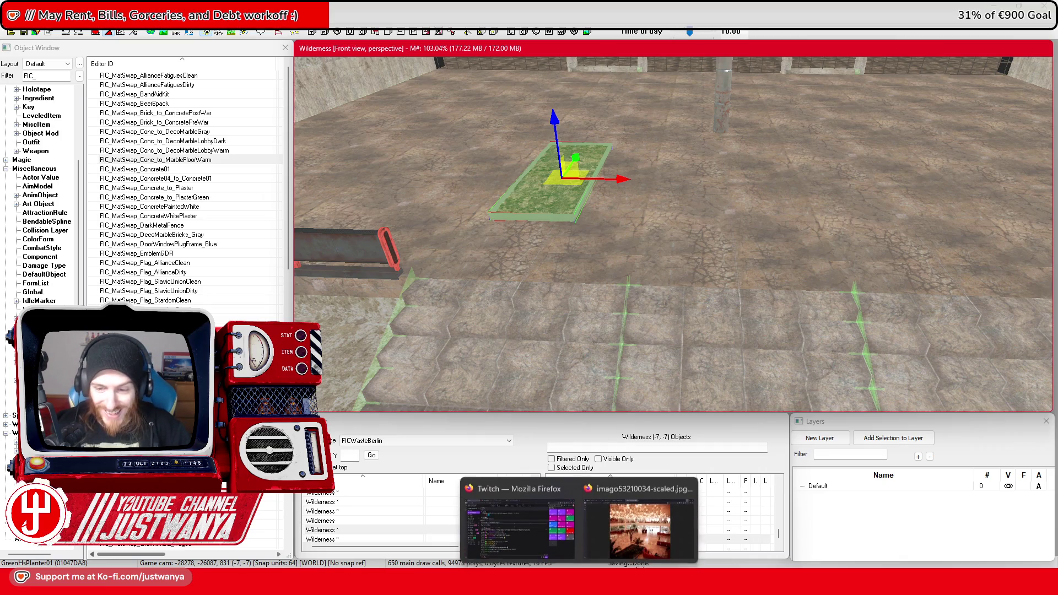
# Check the reference photo and slide the first green planter left off its dirt planter
pyautogui.click(766, 533)
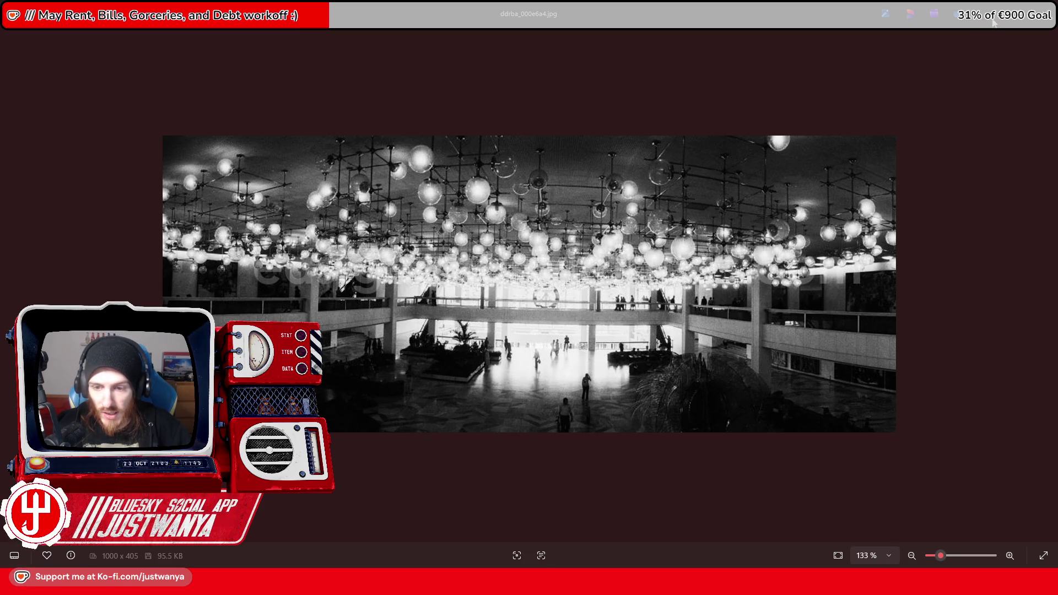
pyautogui.hotkey('alt', 'Tab')
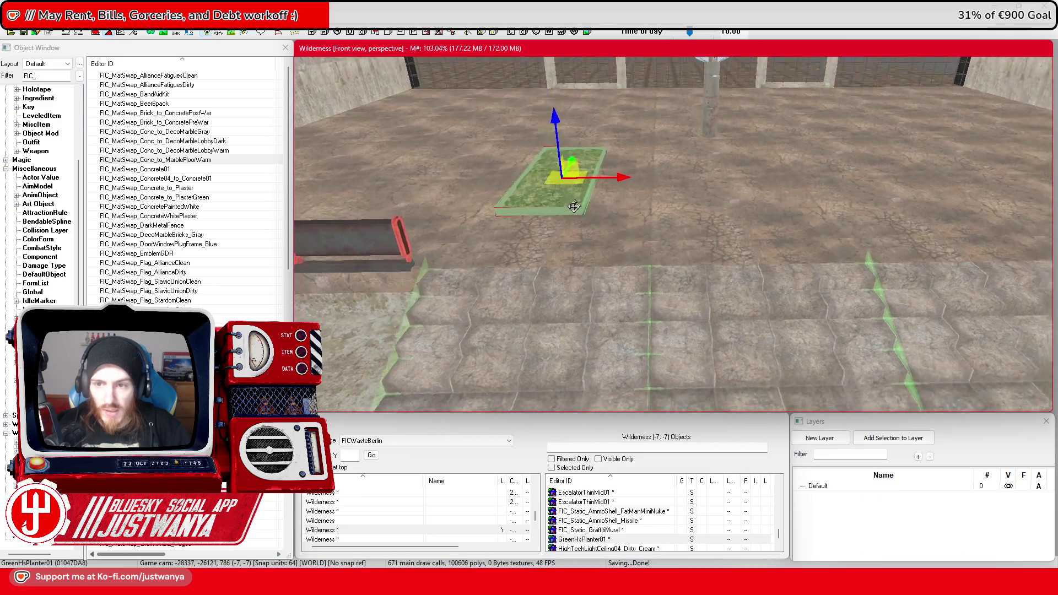
pyautogui.moveTo(567, 226); pyautogui.dragTo(713, 229)
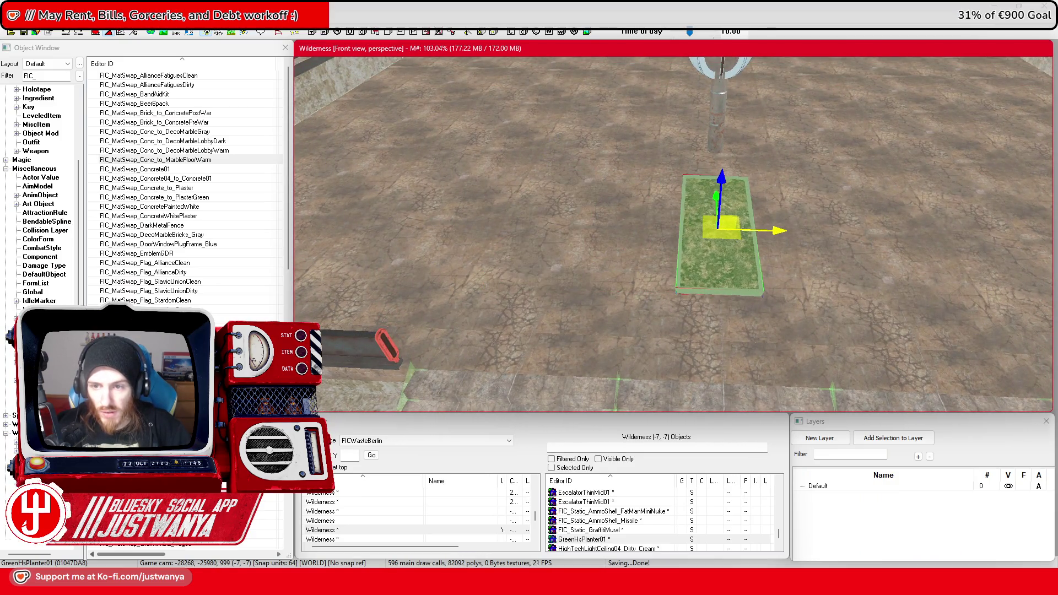
pyautogui.press('shift')
pyautogui.moveTo(765, 248); pyautogui.dragTo(708, 257)
pyautogui.press('shift')
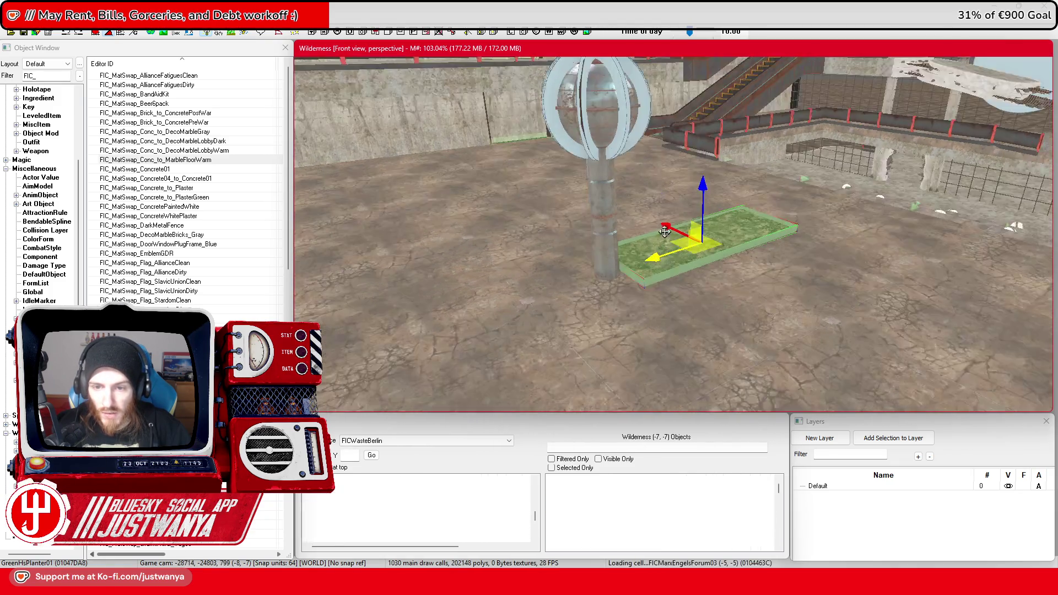
pyautogui.press('shift')
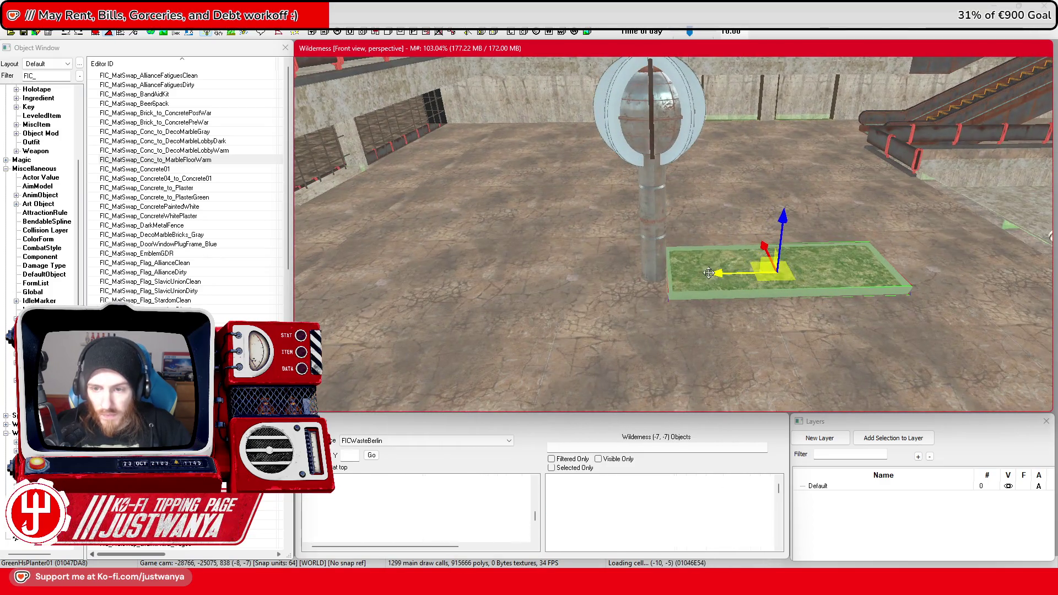
pyautogui.moveTo(709, 273)
pyautogui.mouseDown()
pyautogui.moveTo(420, 295)
pyautogui.moveTo(455, 275)
pyautogui.mouseUp()
pyautogui.press('shift')
pyautogui.press('shift')
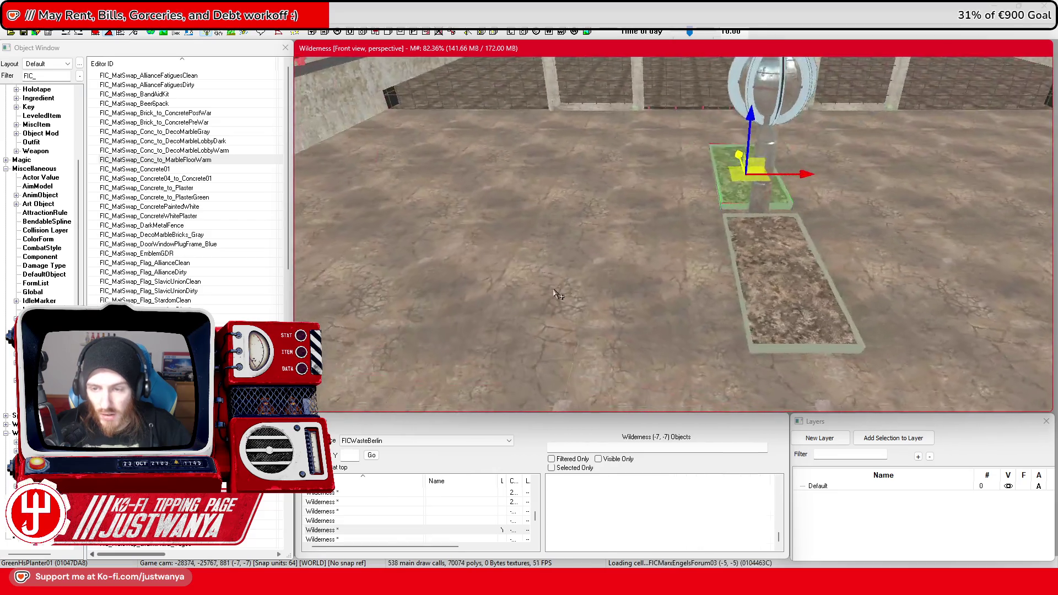
# Compare with the reference photo again and move the selected green planters off the brown planters
pyautogui.moveTo(579, 578)
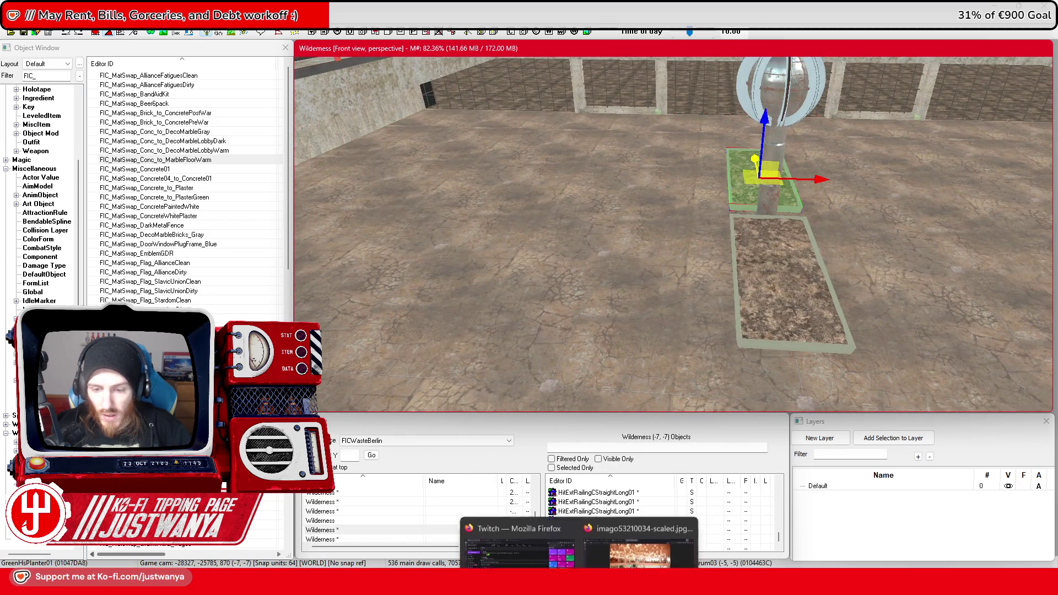
pyautogui.click(622, 491)
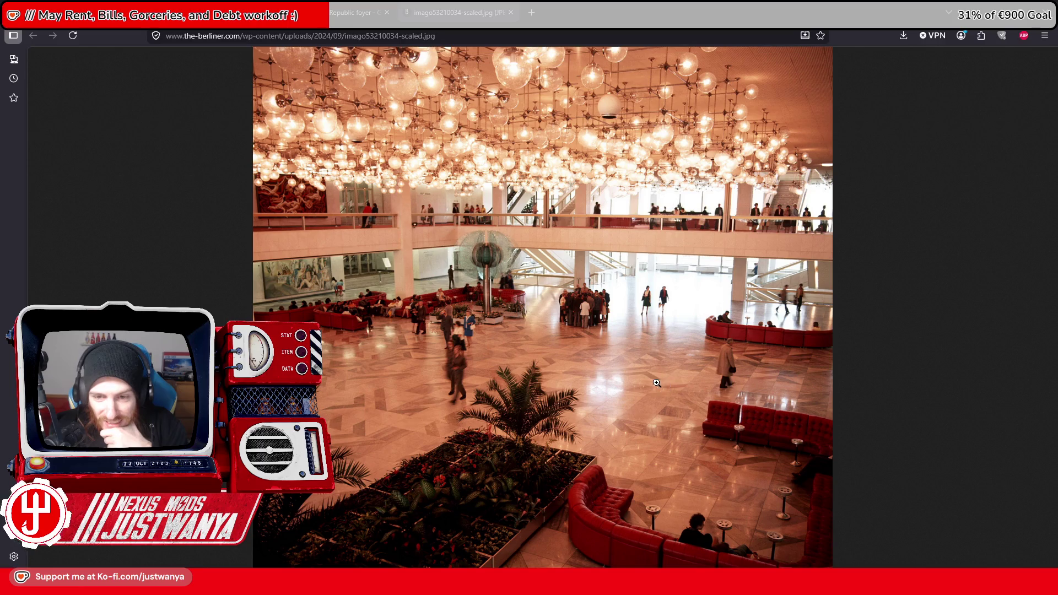
pyautogui.click(985, 21)
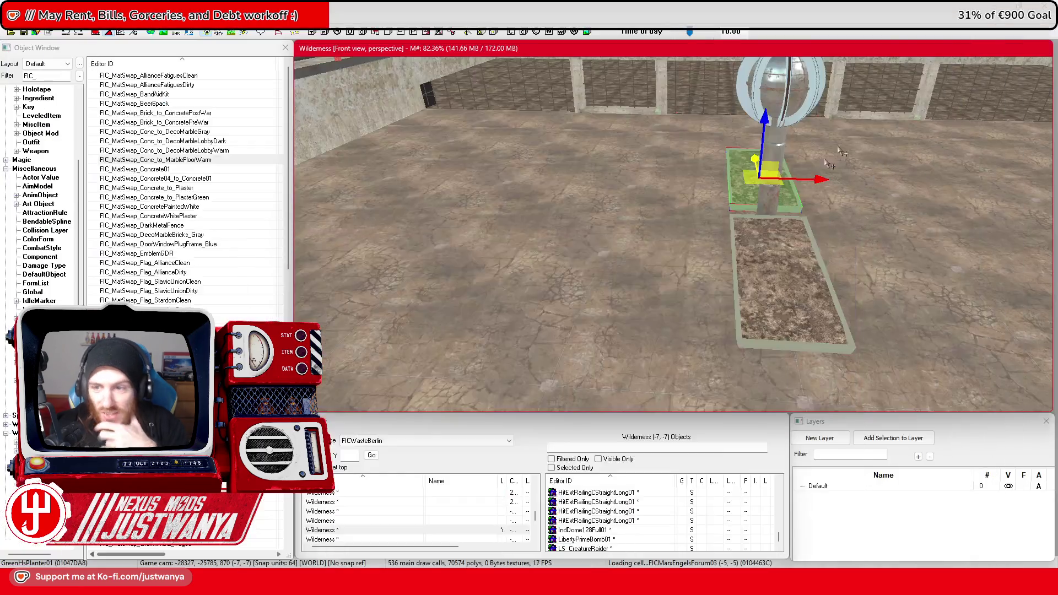
pyautogui.keyDown('ctrl'); pyautogui.click(775, 275); pyautogui.keyUp('ctrl')
pyautogui.scroll(-4, 774, 273)
pyautogui.scroll(4, 773, 271)
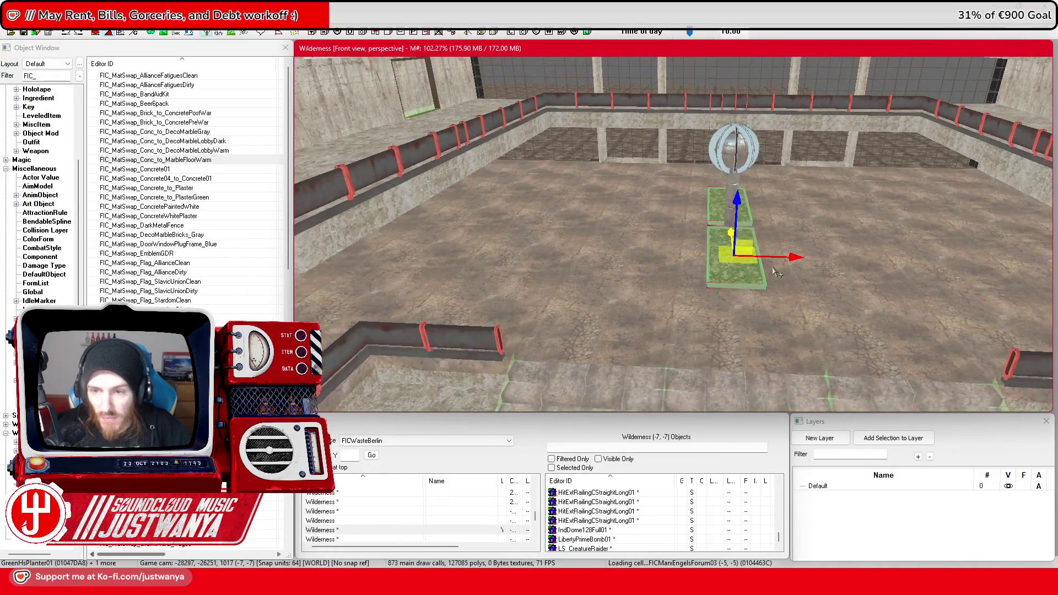
pyautogui.moveTo(772, 272)
pyautogui.mouseDown()
pyautogui.moveTo(503, 268)
pyautogui.moveTo(1043, 258)
pyautogui.mouseUp()
# Select the planter beneath the globe sculpture and orbit around it to inspect placement
pyautogui.moveTo(655, 234); pyautogui.dragTo(573, 229)
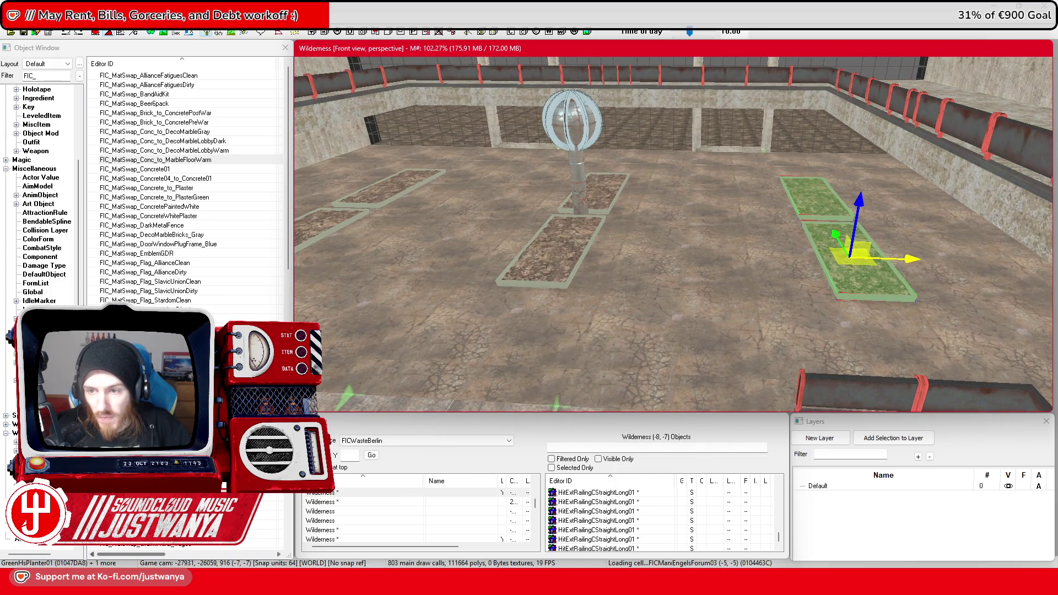
pyautogui.moveTo(777, 266)
pyautogui.mouseDown()
pyautogui.moveTo(795, 253)
pyautogui.moveTo(751, 248)
pyautogui.mouseUp()
pyautogui.scroll(3, 665, 292)
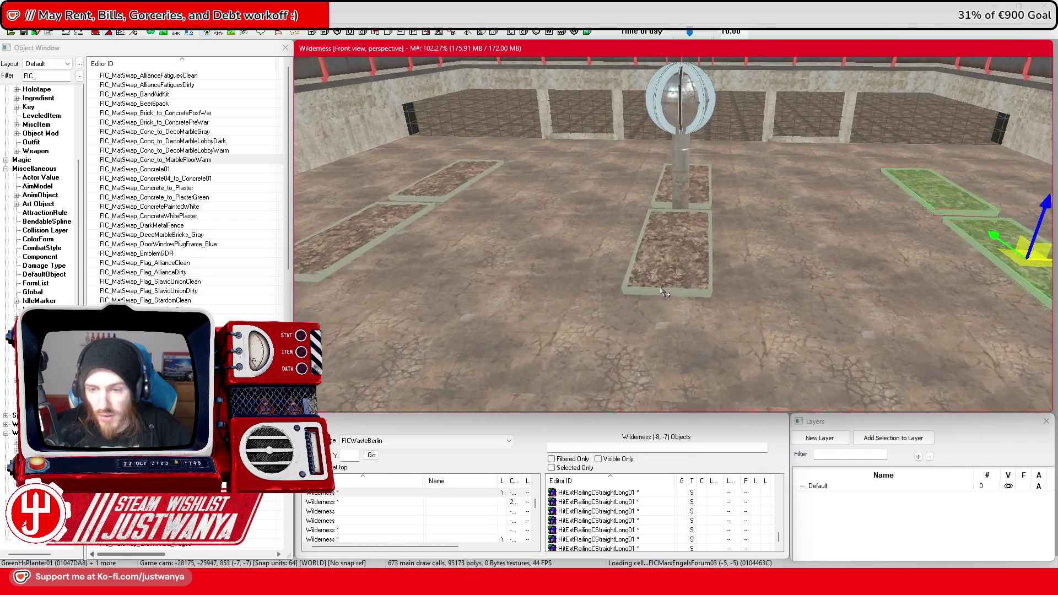
pyautogui.click(674, 272)
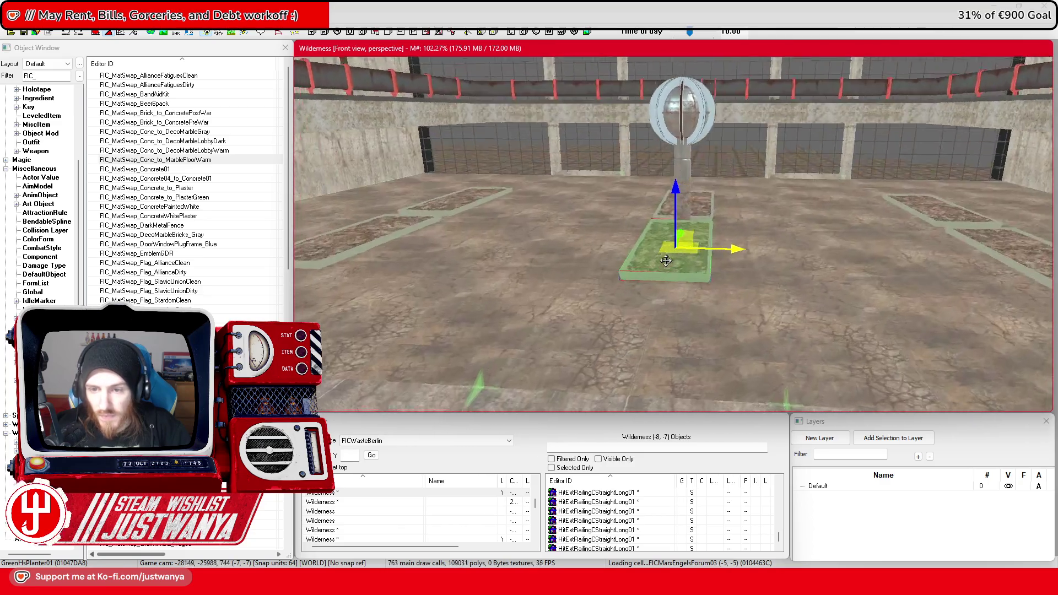
pyautogui.moveTo(632, 271)
pyautogui.mouseDown()
pyautogui.moveTo(646, 316)
pyautogui.moveTo(631, 301)
pyautogui.mouseUp()
pyautogui.scroll(2, 629, 299)
pyautogui.click(105, 53)
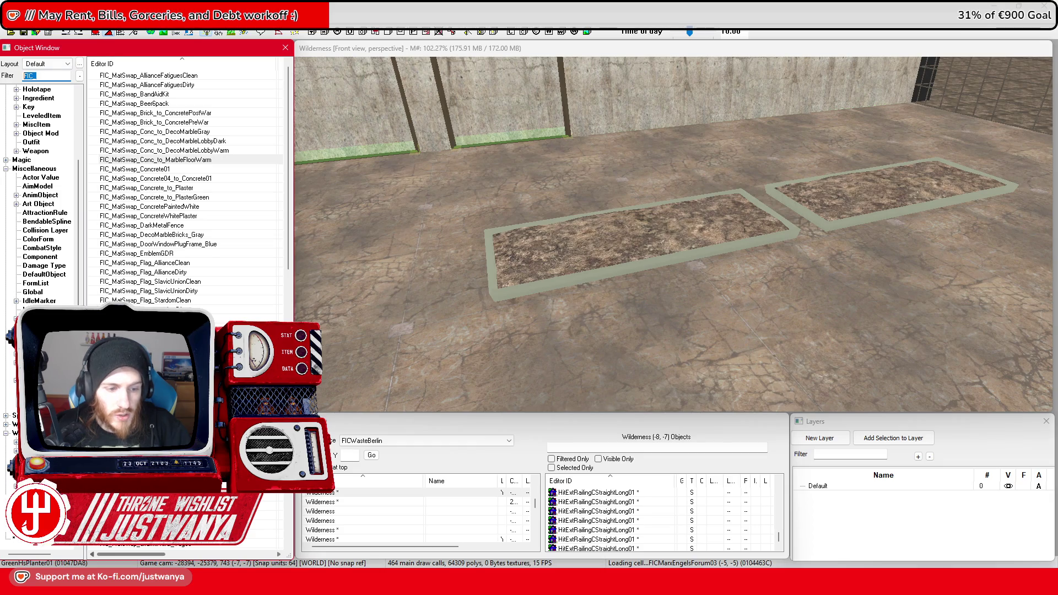
# Save the plugin, filter the Object Window to 'couch', and preview the NpcCouchSet01 corner couch statics
pyautogui.click(22, 433)
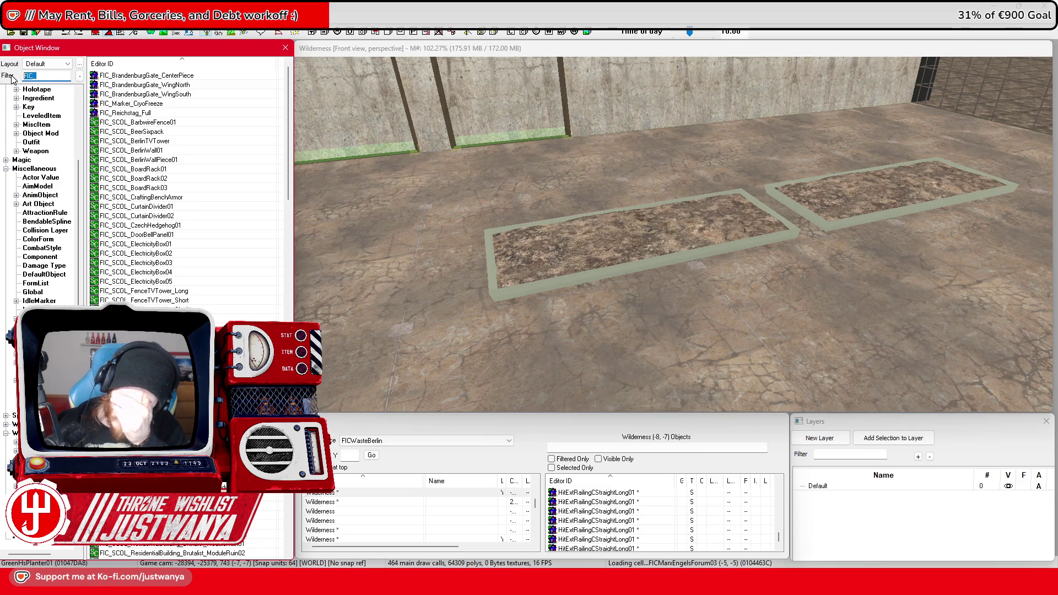
pyautogui.click(24, 32)
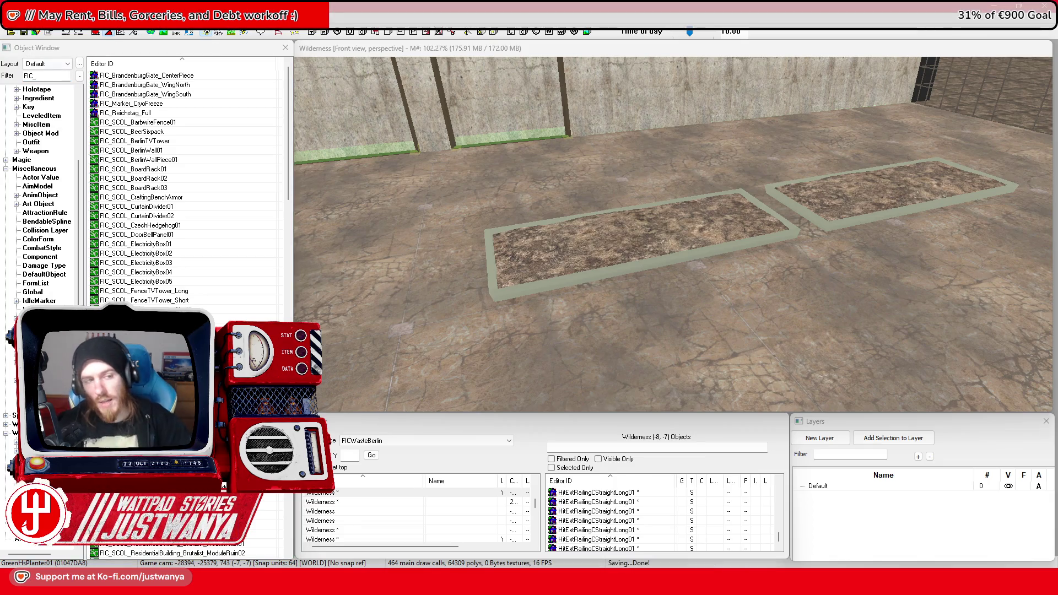
pyautogui.click(38, 76)
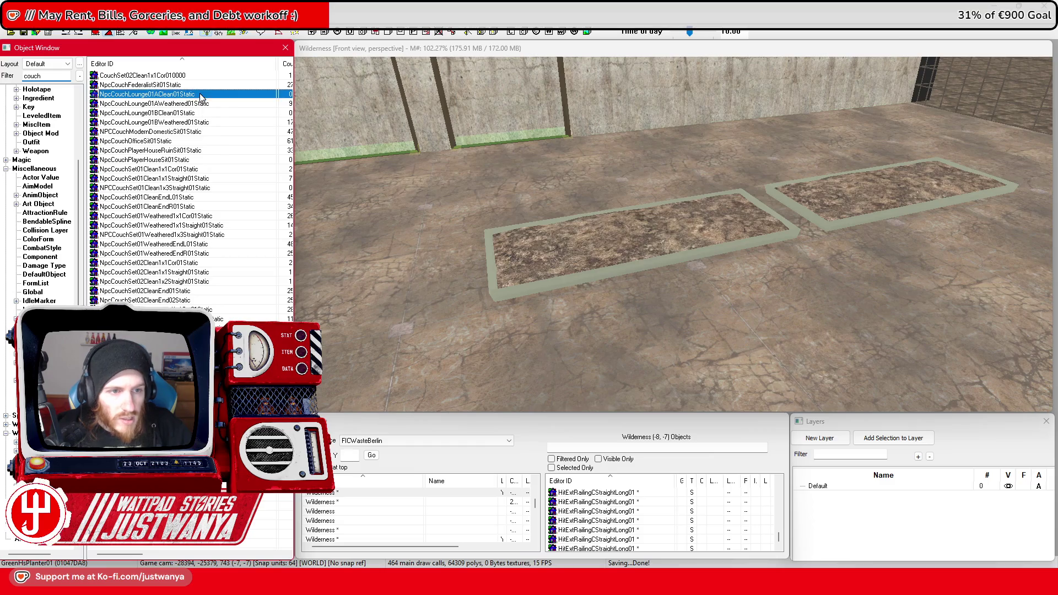
pyautogui.doubleClick(201, 98)
pyautogui.click(741, 133)
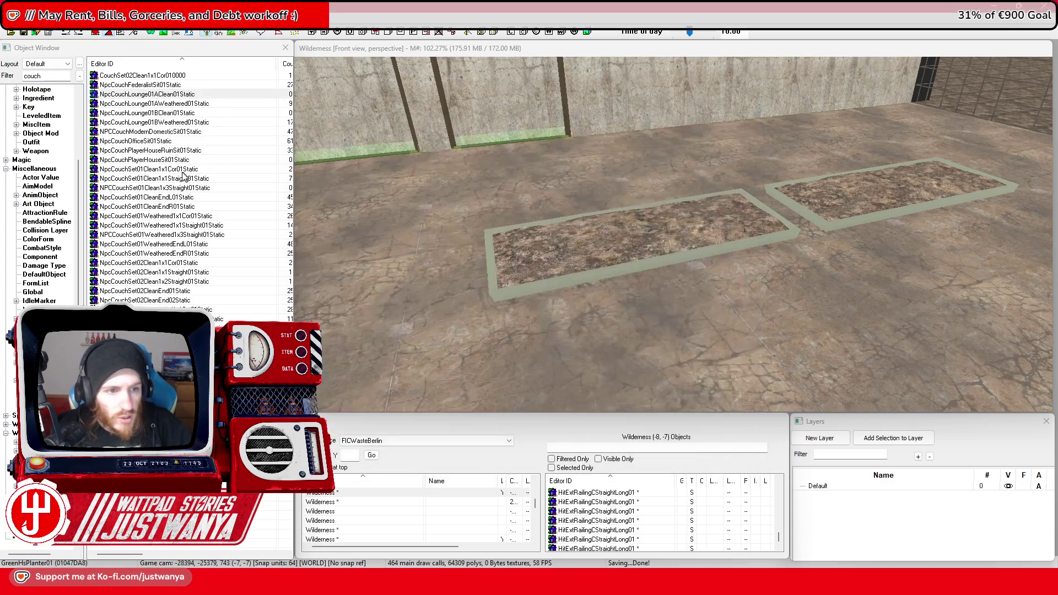
pyautogui.doubleClick(152, 171)
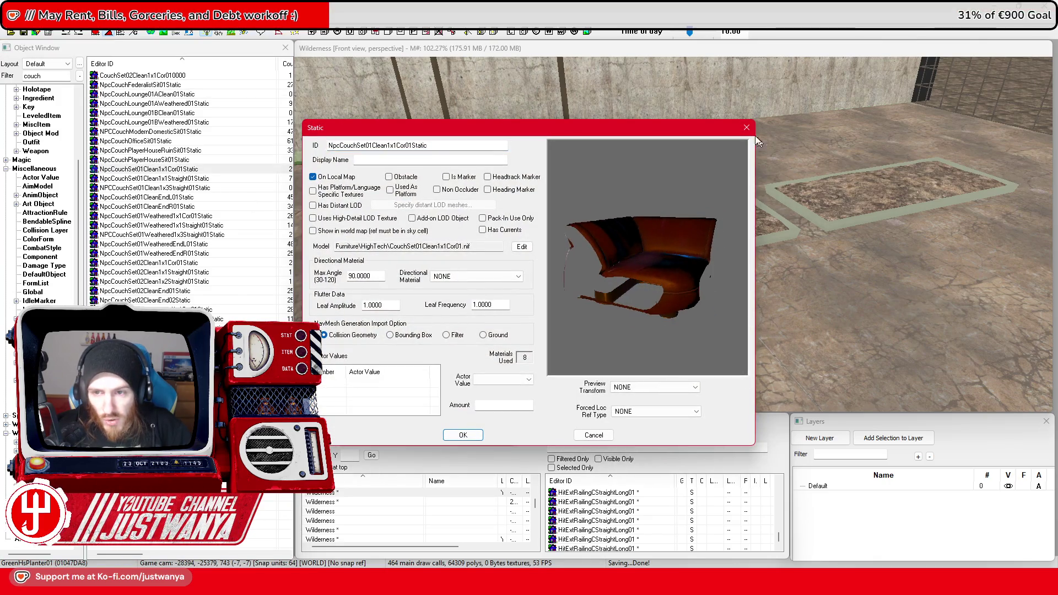
# Place a couch in the foyer, settling on the weathered corner version NpcCouchSet01Weathered1x1Cor01Static
pyautogui.click(747, 130)
pyautogui.moveTo(169, 173); pyautogui.dragTo(407, 319)
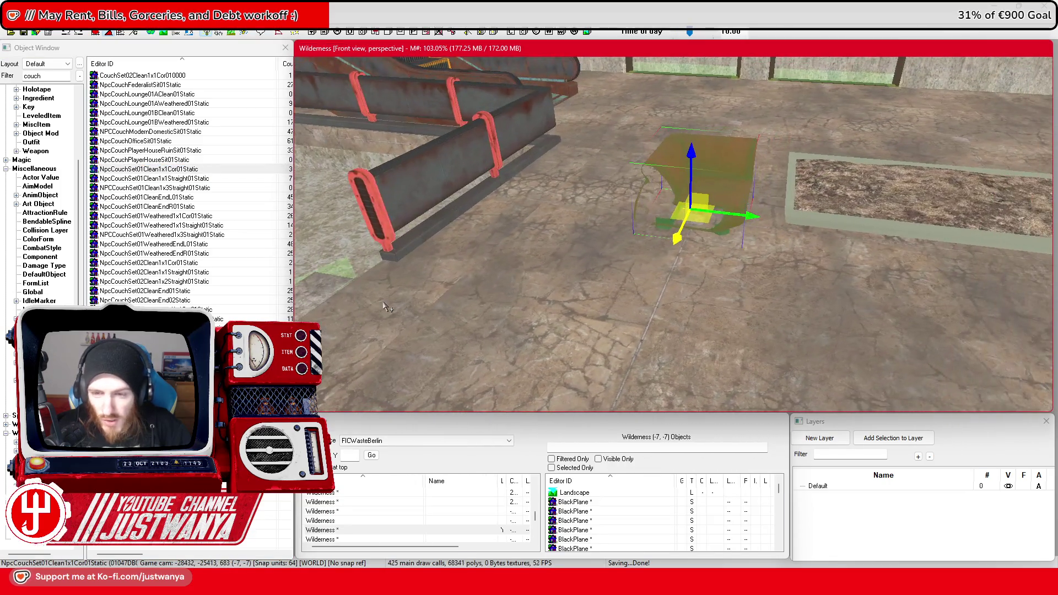
pyautogui.hotkey('ctrl', 'z')
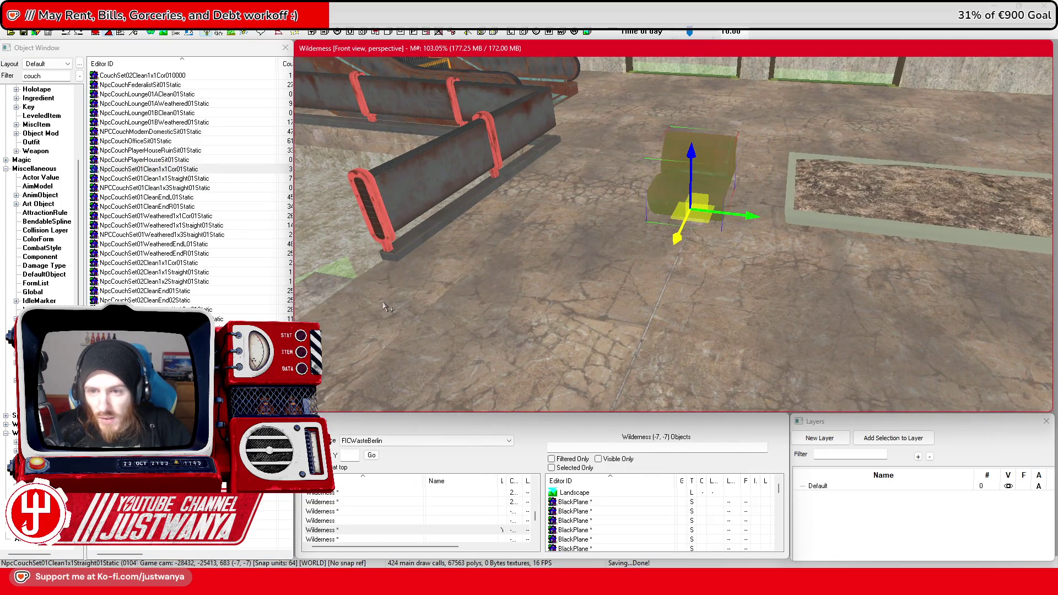
pyautogui.click(853, 206)
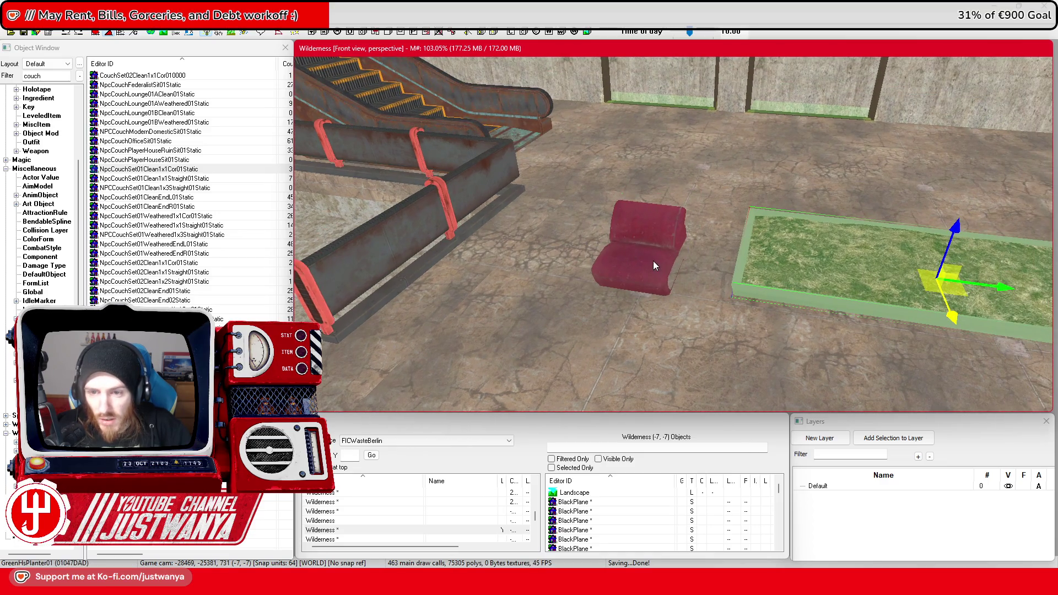
pyautogui.click(655, 267)
pyautogui.press('f')
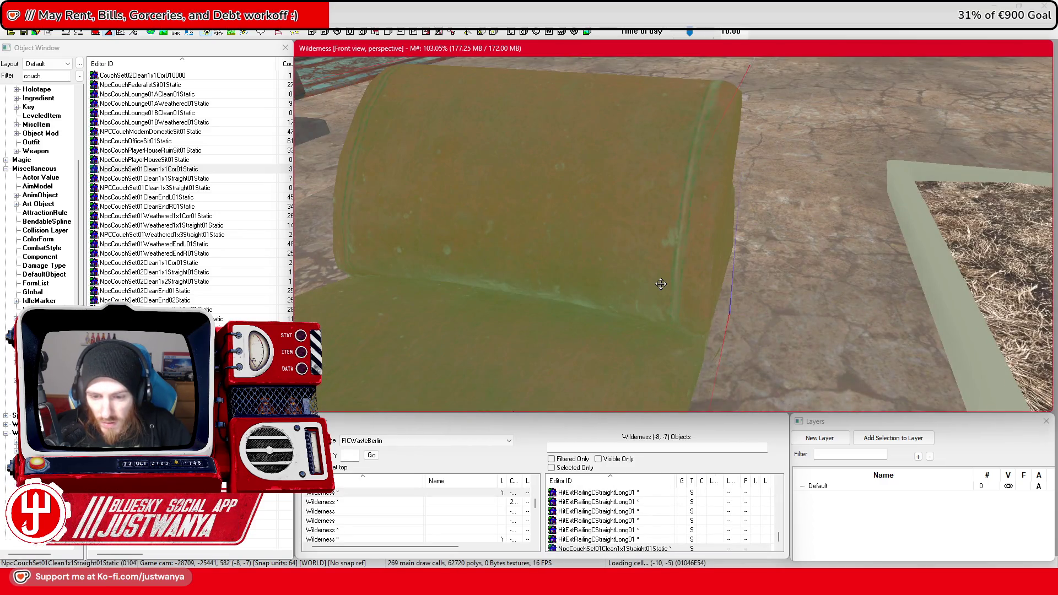
pyautogui.hotkey('ctrl', 'y')
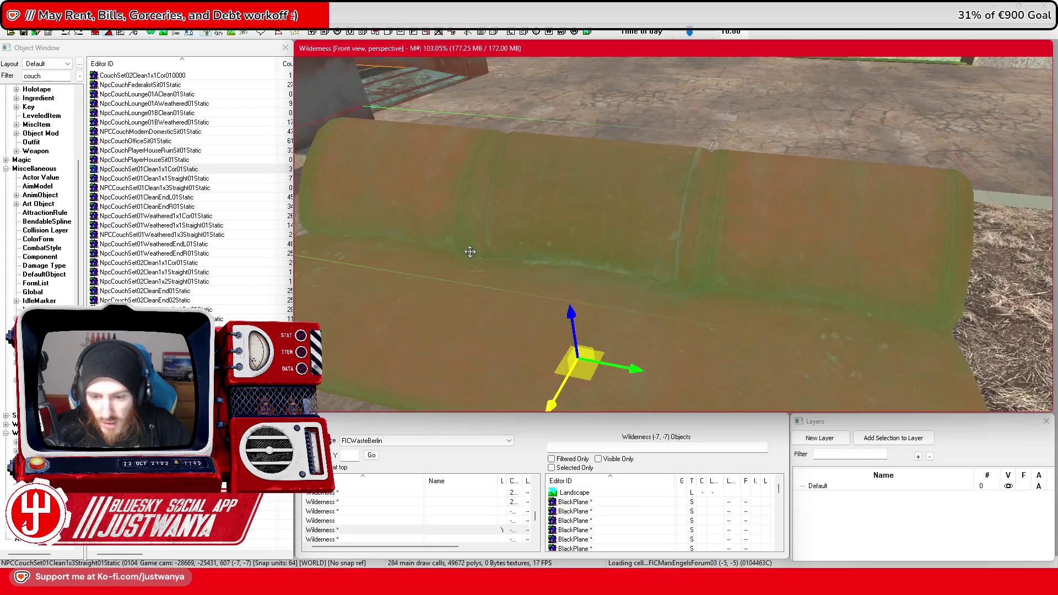
pyautogui.hotkey('ctrl', 'y')
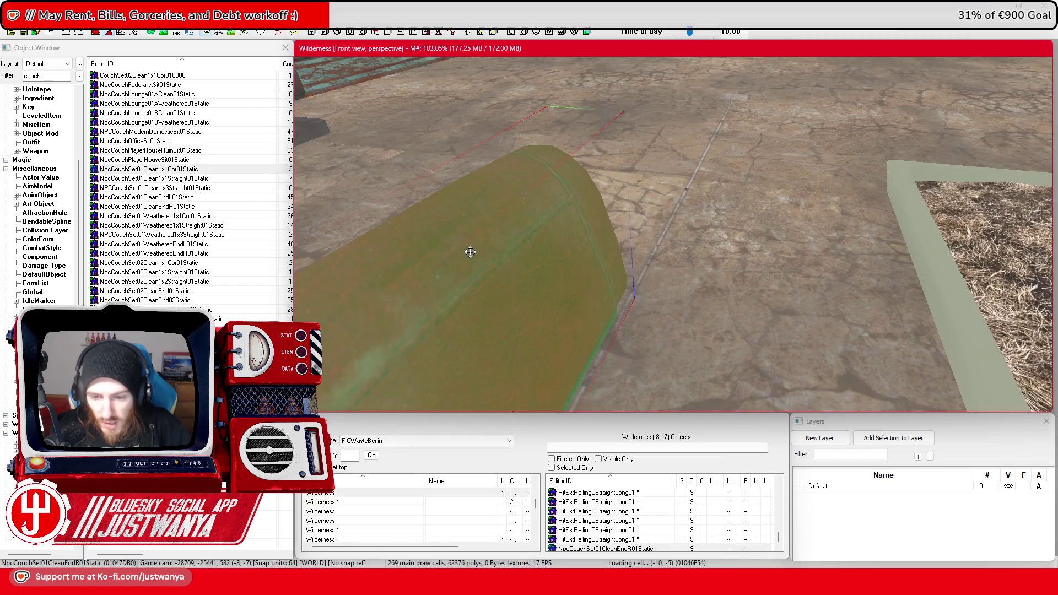
# Move the weathered couch beside the dirt planters and shift the floor platform piece onto the planter area
pyautogui.scroll(-5, 595, 240)
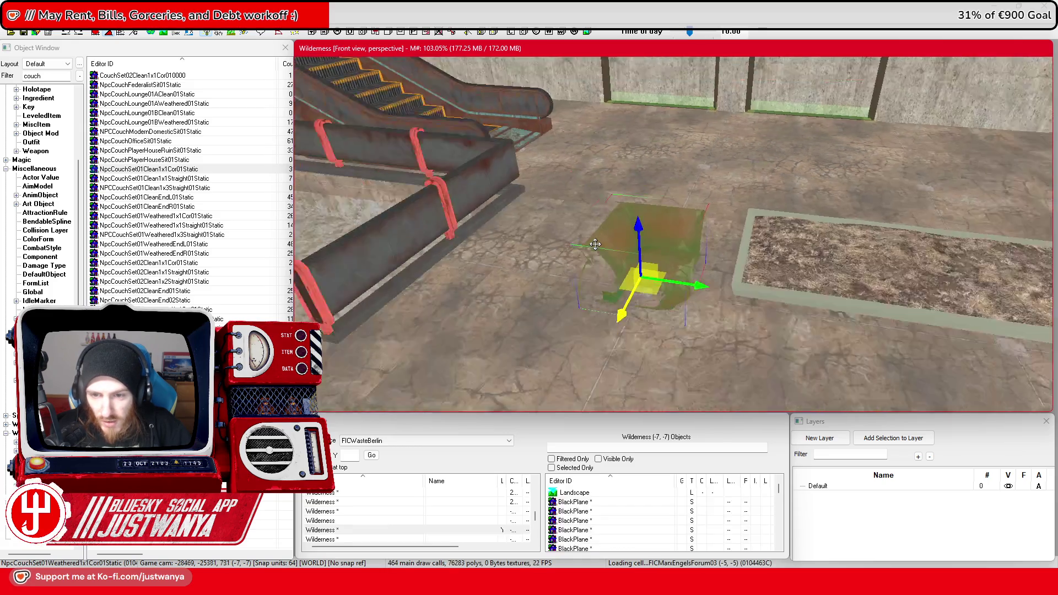
pyautogui.press('shift')
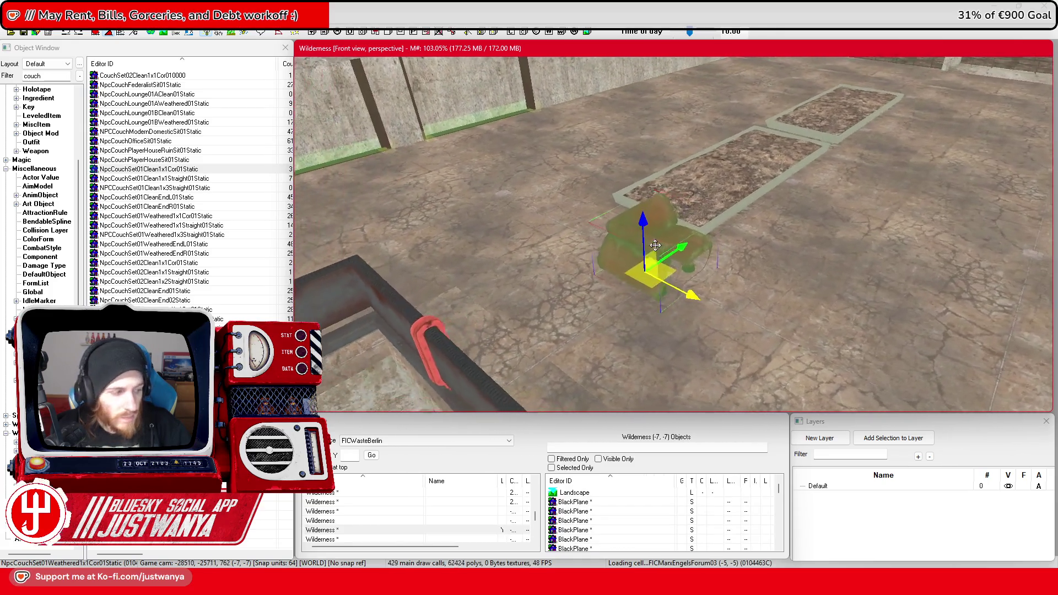
pyautogui.moveTo(458, 266); pyautogui.dragTo(622, 166)
pyautogui.scroll(2, 621, 168)
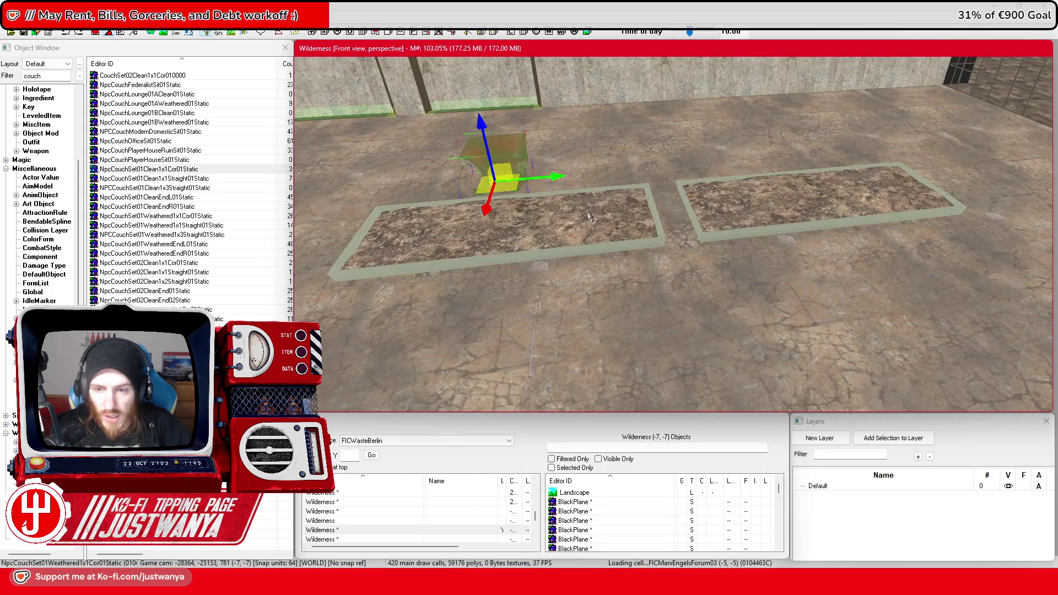
pyautogui.click(592, 218)
pyautogui.scroll(2, 593, 217)
pyautogui.scroll(-4, 673, 251)
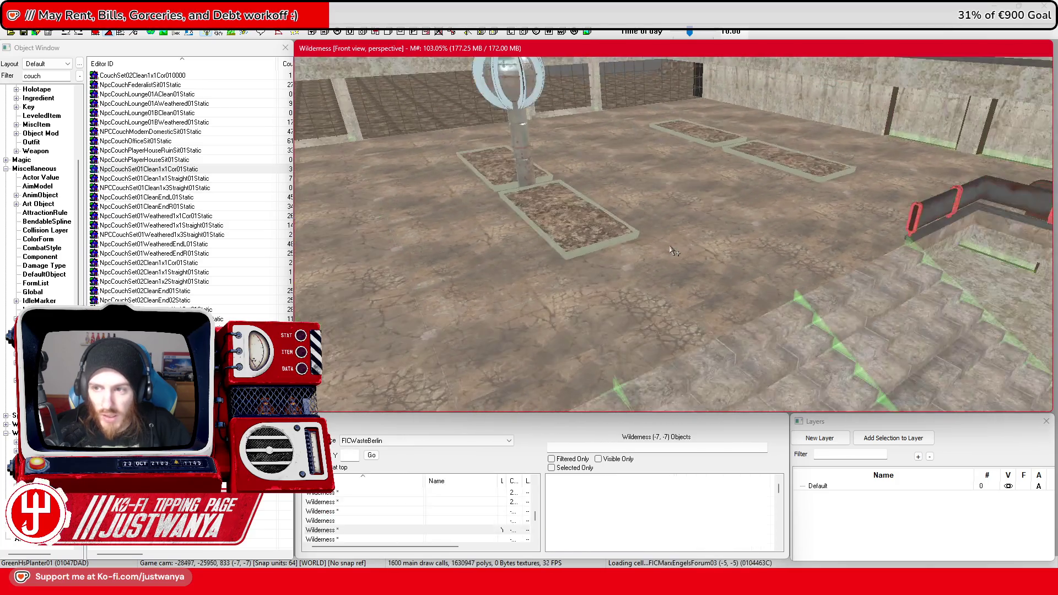
pyautogui.click(807, 156)
pyautogui.click(694, 143)
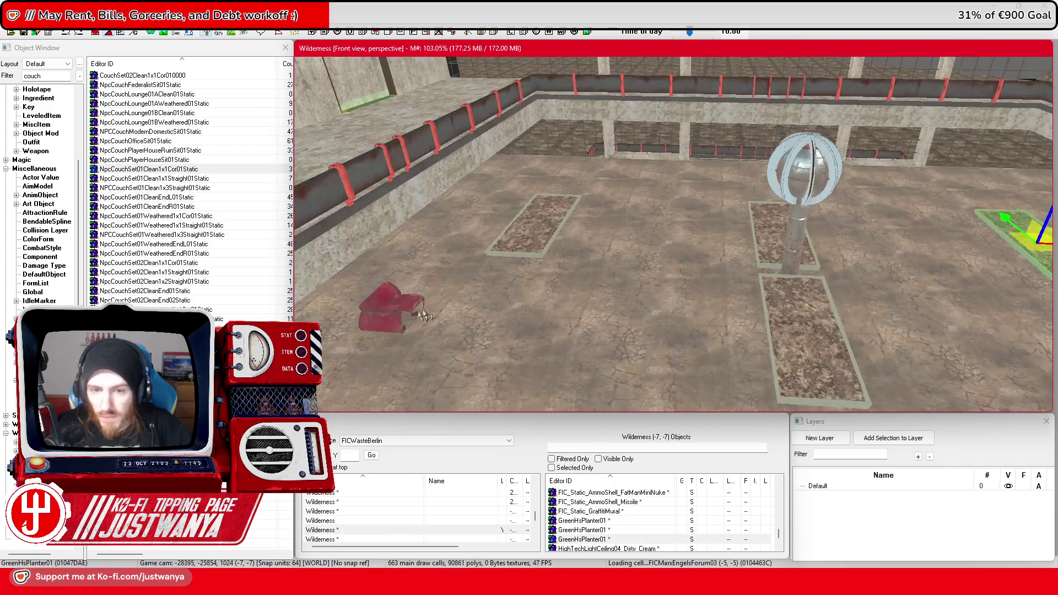
pyautogui.click(425, 316)
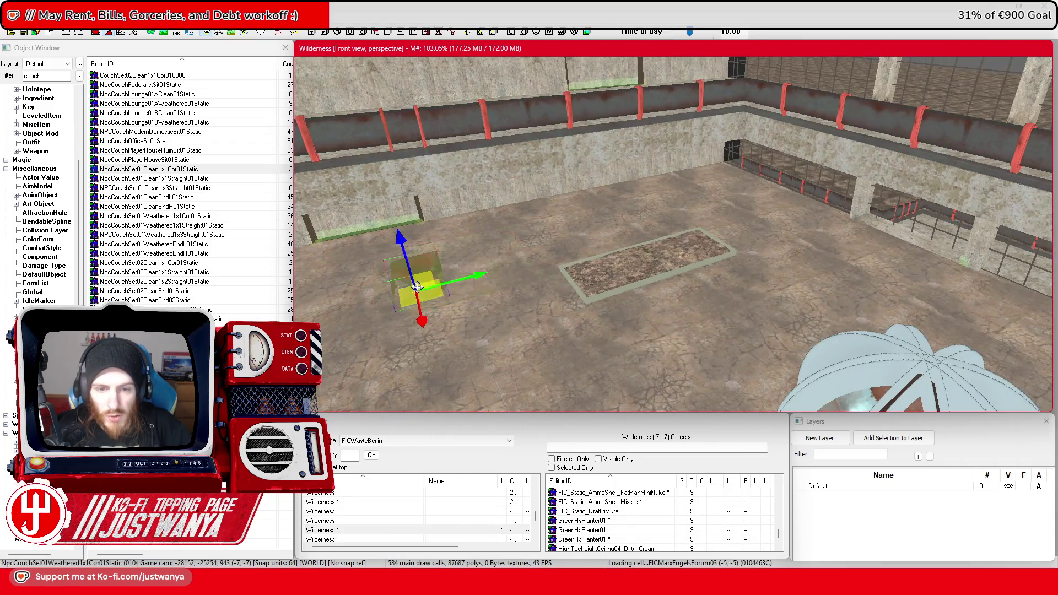
pyautogui.moveTo(419, 286)
pyautogui.mouseDown()
pyautogui.moveTo(436, 259)
pyautogui.moveTo(656, 231)
pyautogui.mouseUp()
# Check the reference photo and slide the couch piece over against the grass planter
pyautogui.moveTo(579, 587)
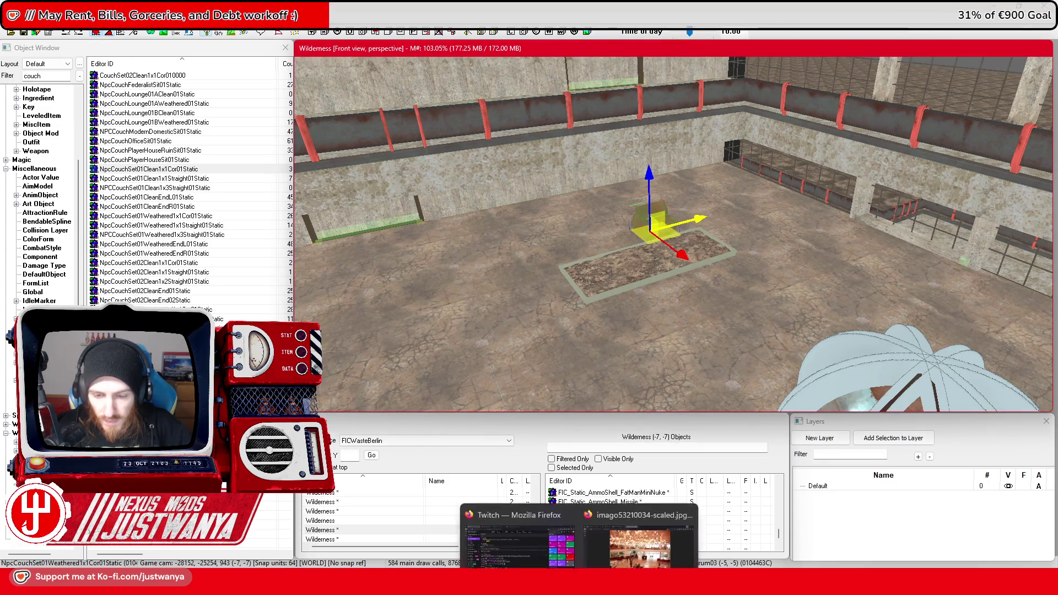
pyautogui.click(639, 530)
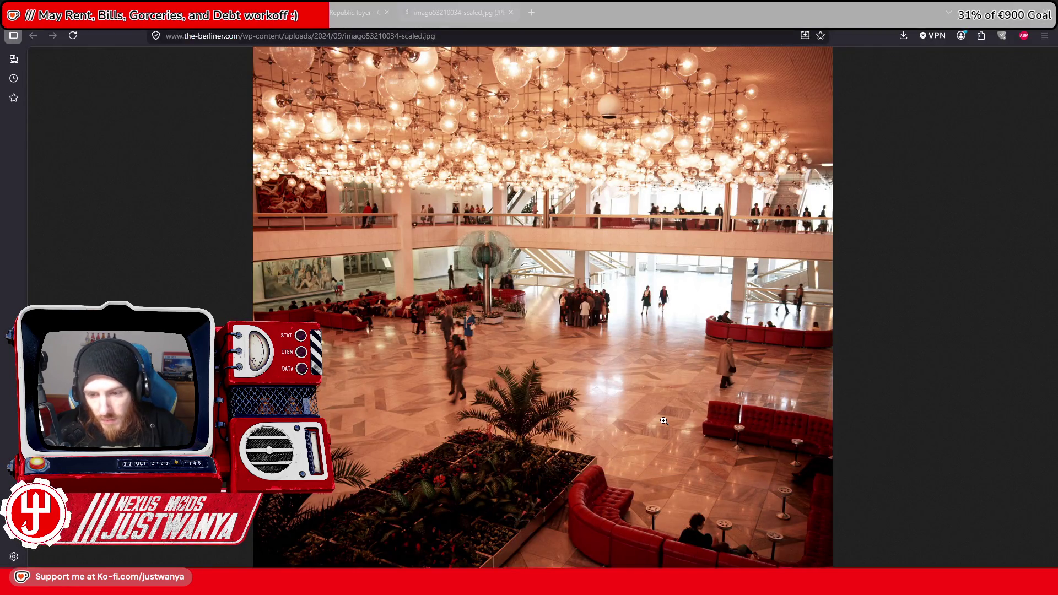
pyautogui.hotkey('alt', 'Tab')
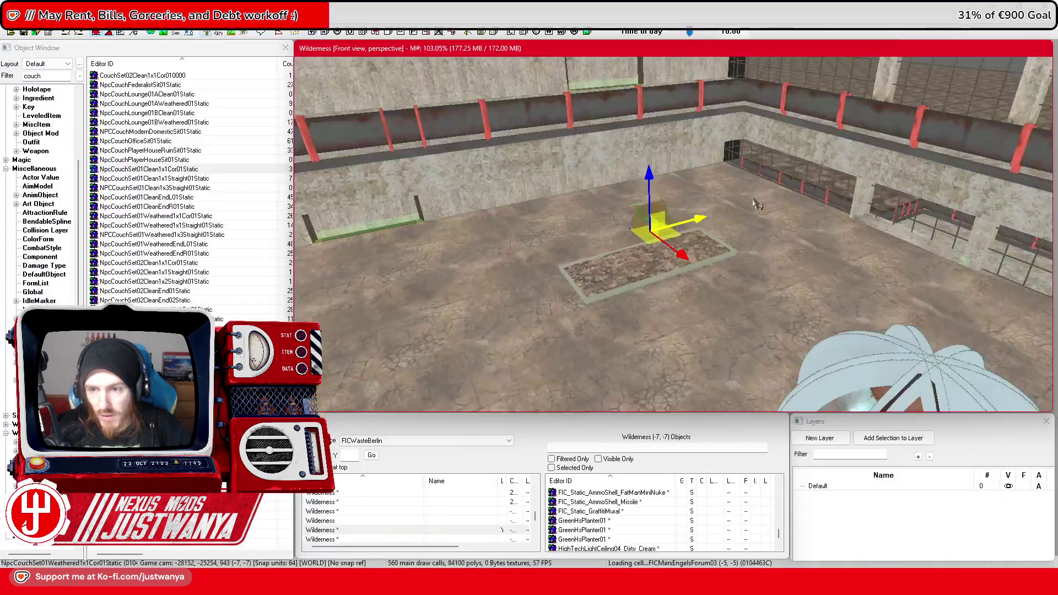
pyautogui.scroll(3, 756, 227)
pyautogui.scroll(-3, 757, 227)
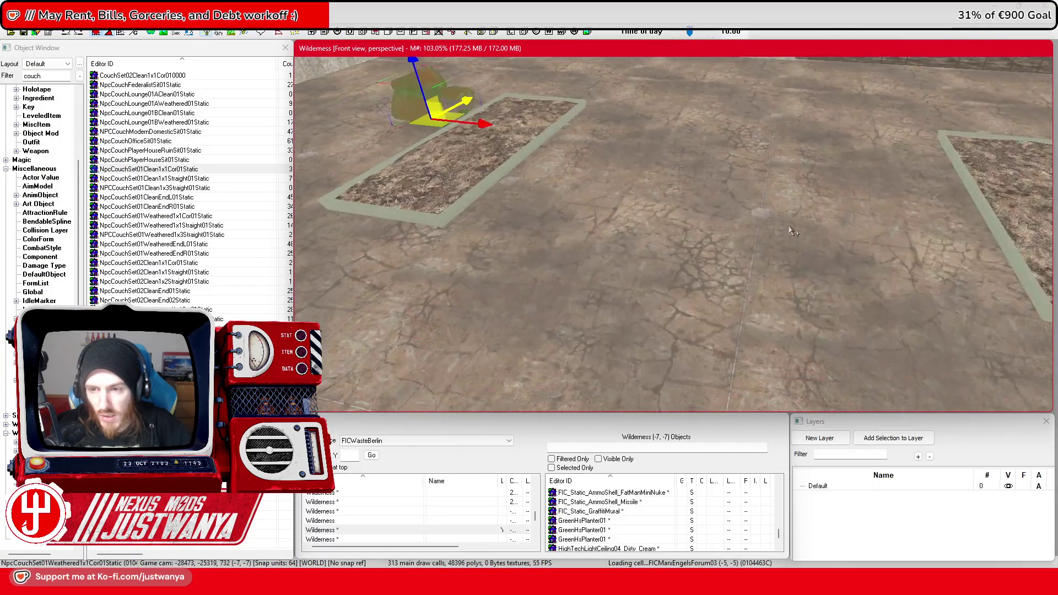
pyautogui.moveTo(481, 186)
pyautogui.mouseDown()
pyautogui.moveTo(720, 190)
pyautogui.moveTo(629, 202)
pyautogui.moveTo(678, 209)
pyautogui.mouseUp()
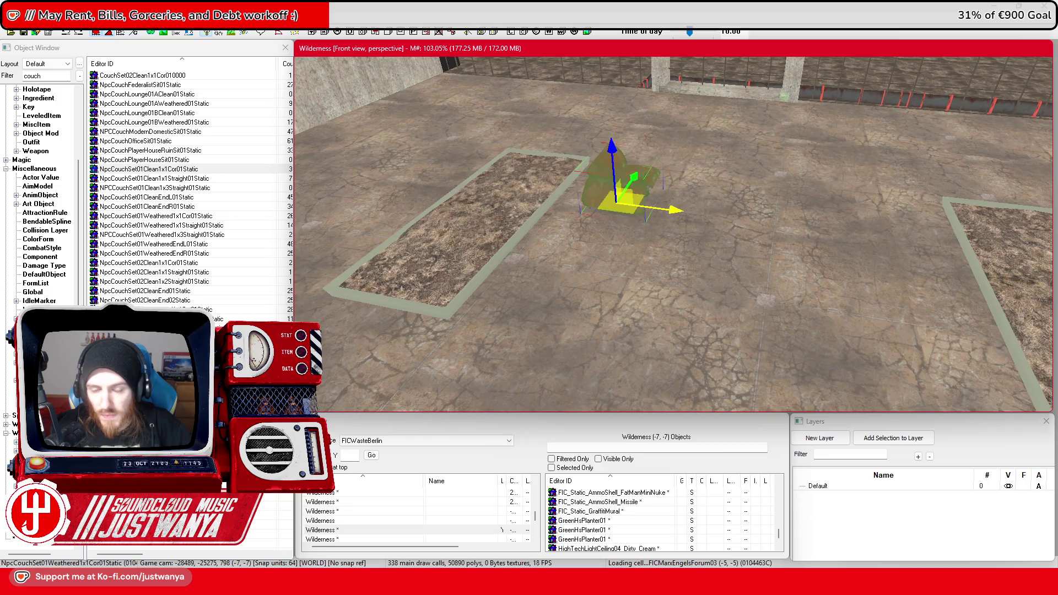
pyautogui.scroll(-2, 676, 217)
pyautogui.moveTo(606, 582)
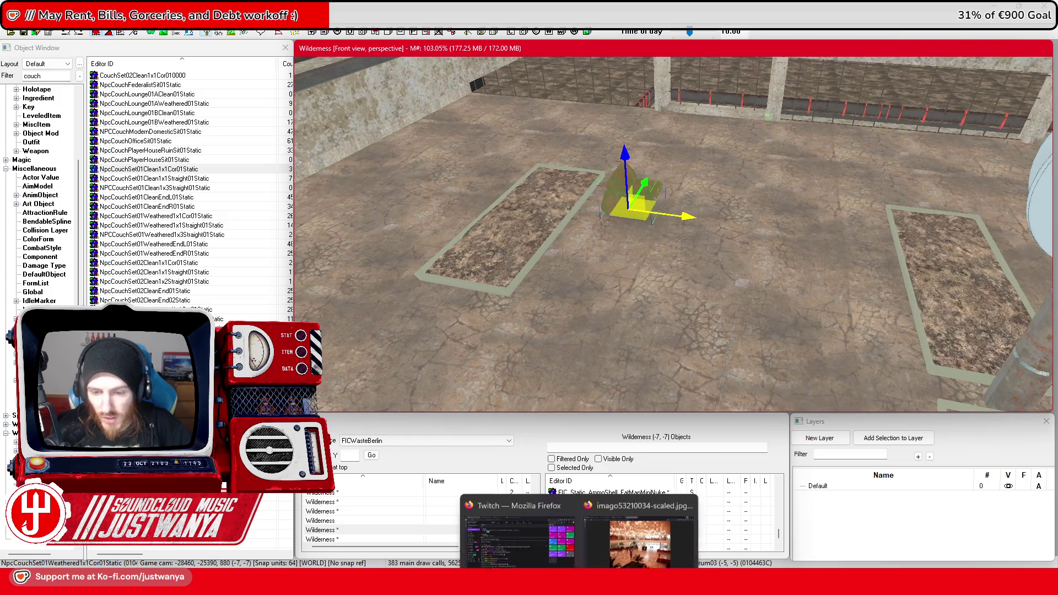
pyautogui.click(651, 512)
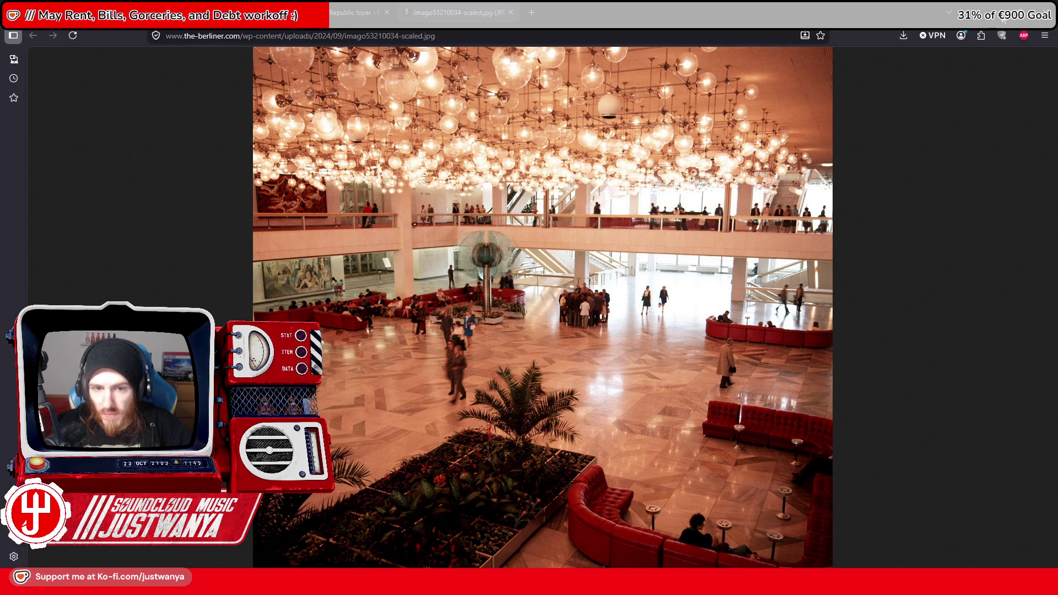
pyautogui.hotkey('alt', 'Tab')
pyautogui.scroll(3, 490, 341)
pyautogui.scroll(1, 514, 330)
pyautogui.press('shift')
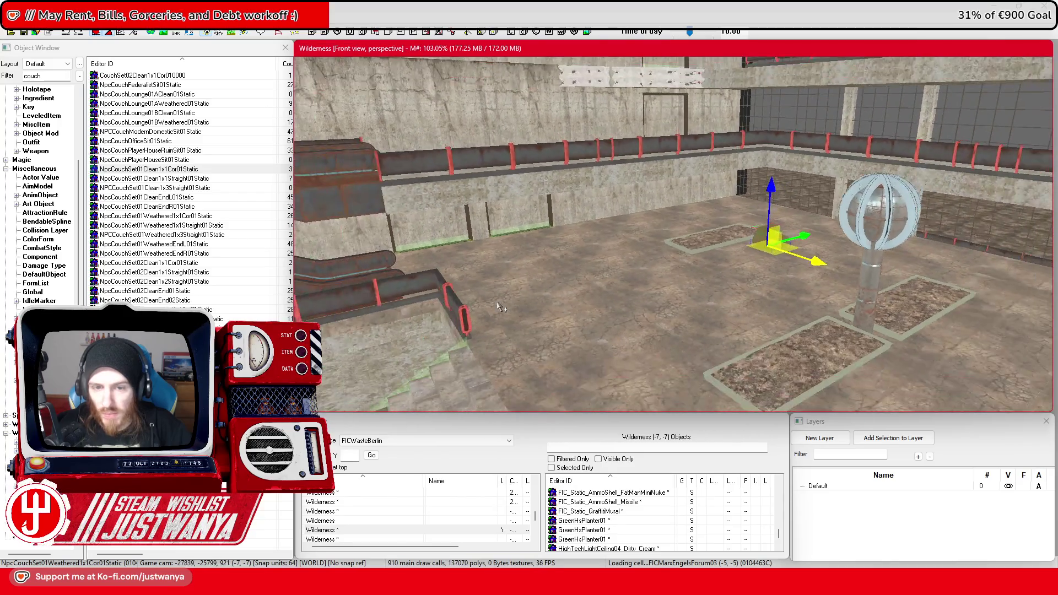
# Move the concrete pillar left along the wall and forward toward the stairs
pyautogui.press('shift')
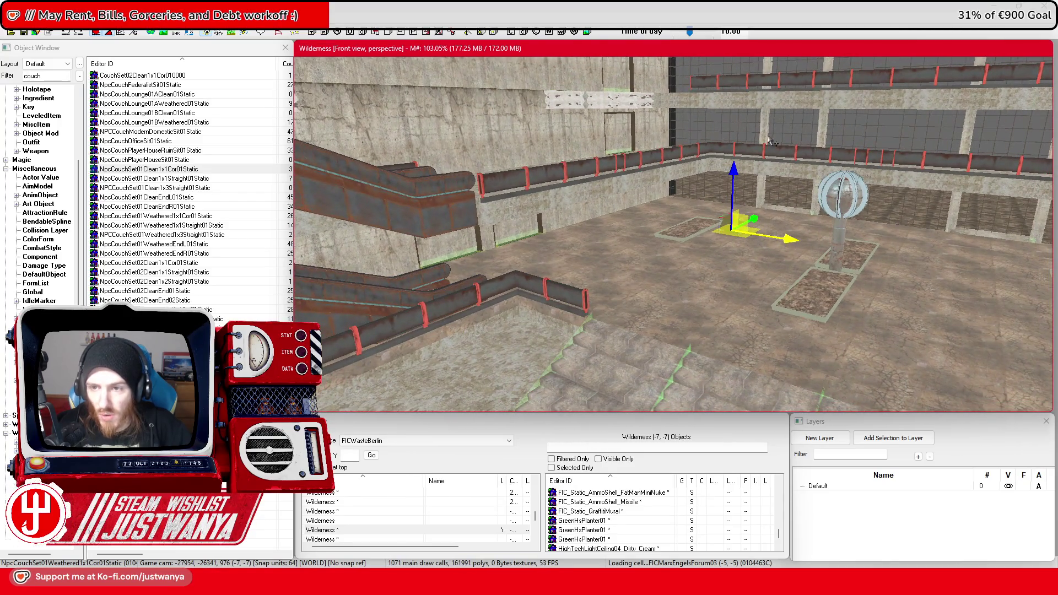
pyautogui.moveTo(758, 149); pyautogui.dragTo(669, 169)
pyautogui.moveTo(597, 132); pyautogui.dragTo(601, 204)
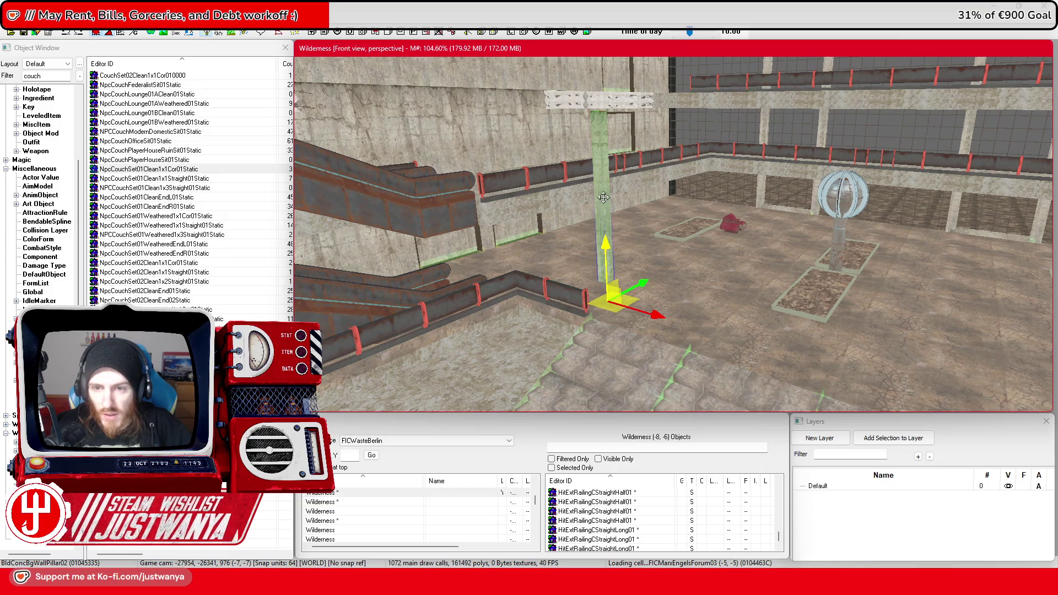
pyautogui.scroll(2, 610, 221)
pyautogui.press('shift')
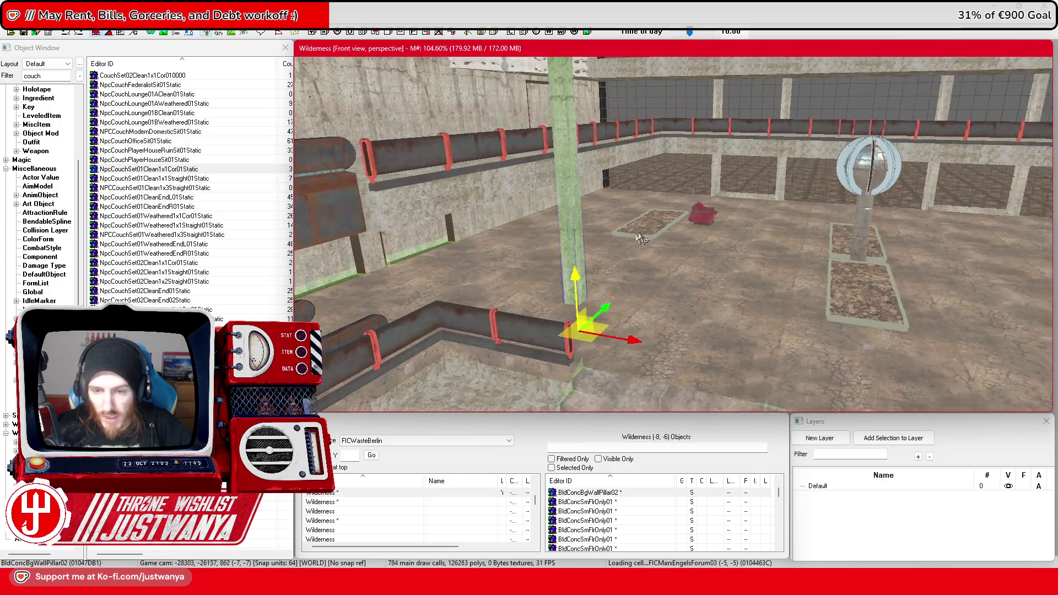
pyautogui.press('shift')
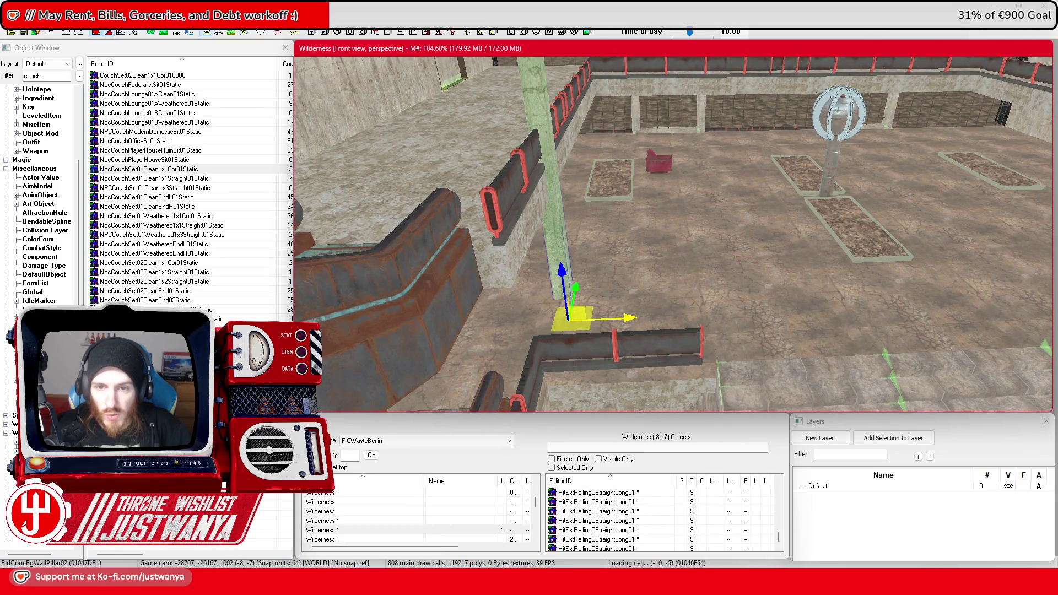
pyautogui.press('shift')
pyautogui.press('shift')
pyautogui.press('shift')
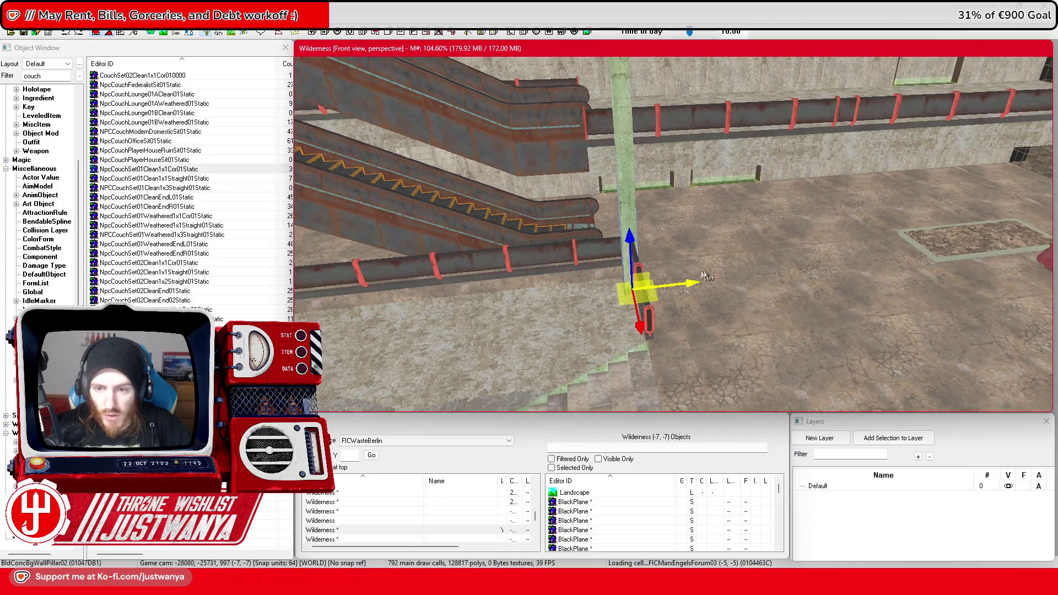
# Drop the pillar to floor level with F, inspect it from several angles, and add its base to the selection
pyautogui.press('f')
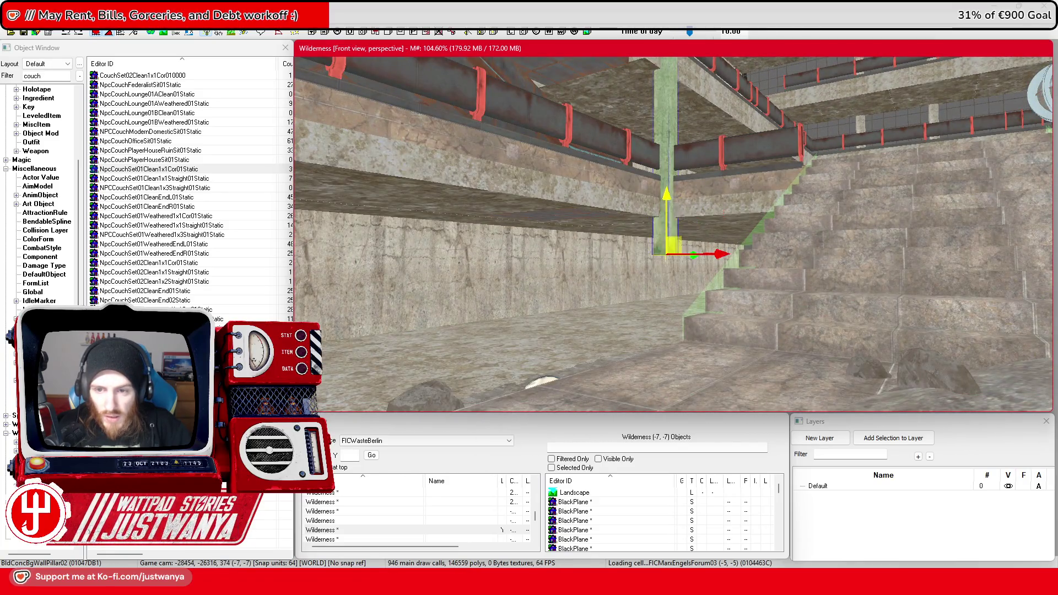
pyautogui.press('shift')
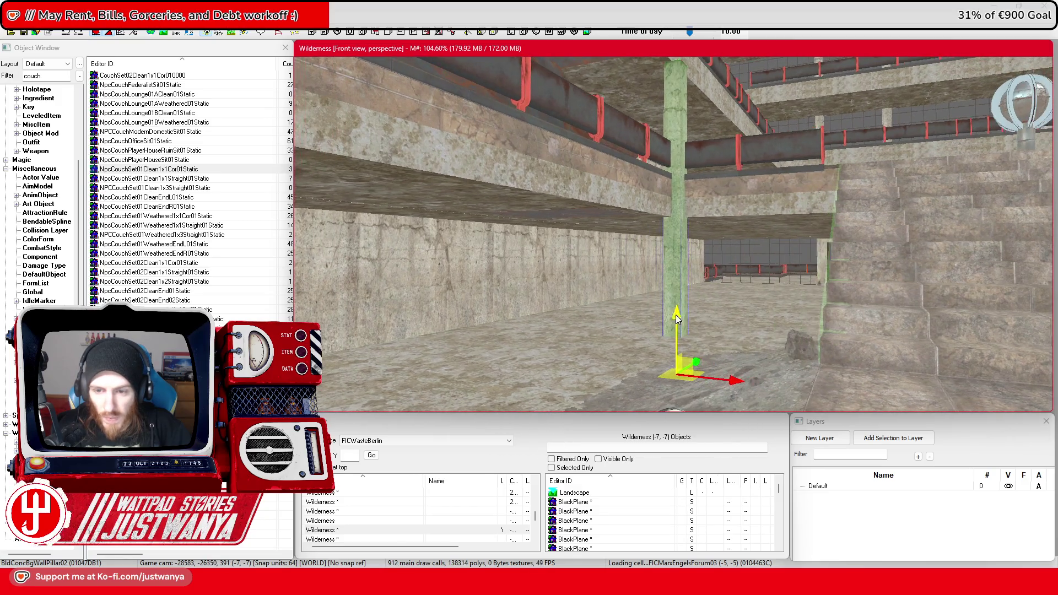
pyautogui.press('shift')
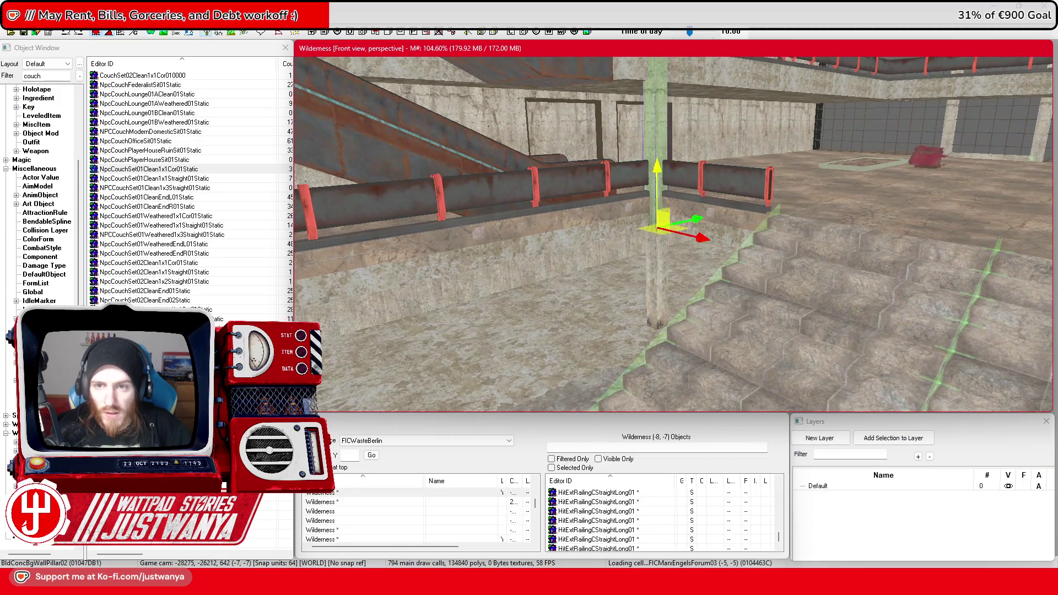
pyautogui.press('shift')
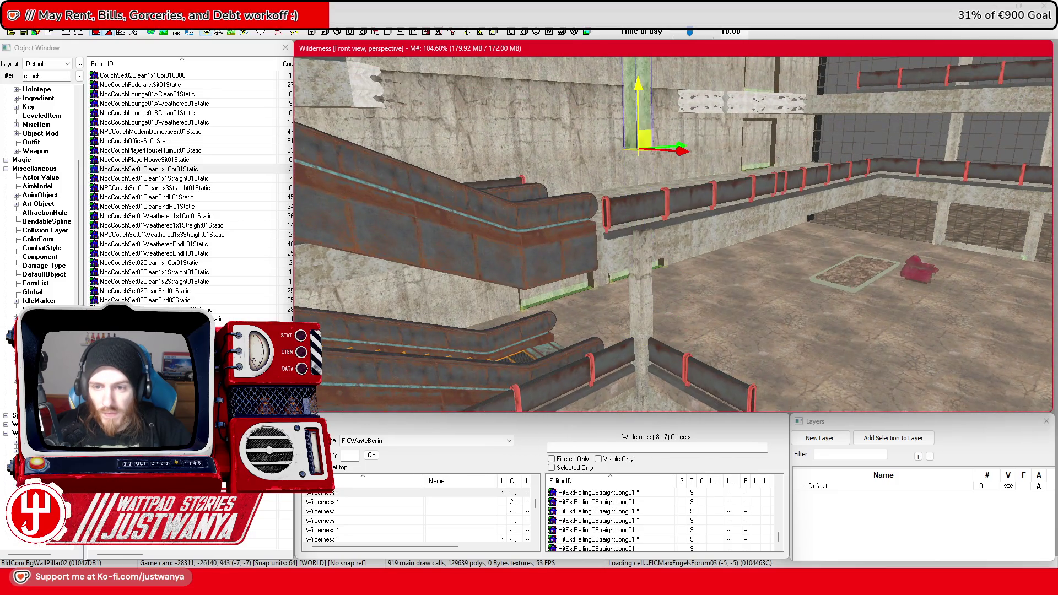
pyautogui.press('shift')
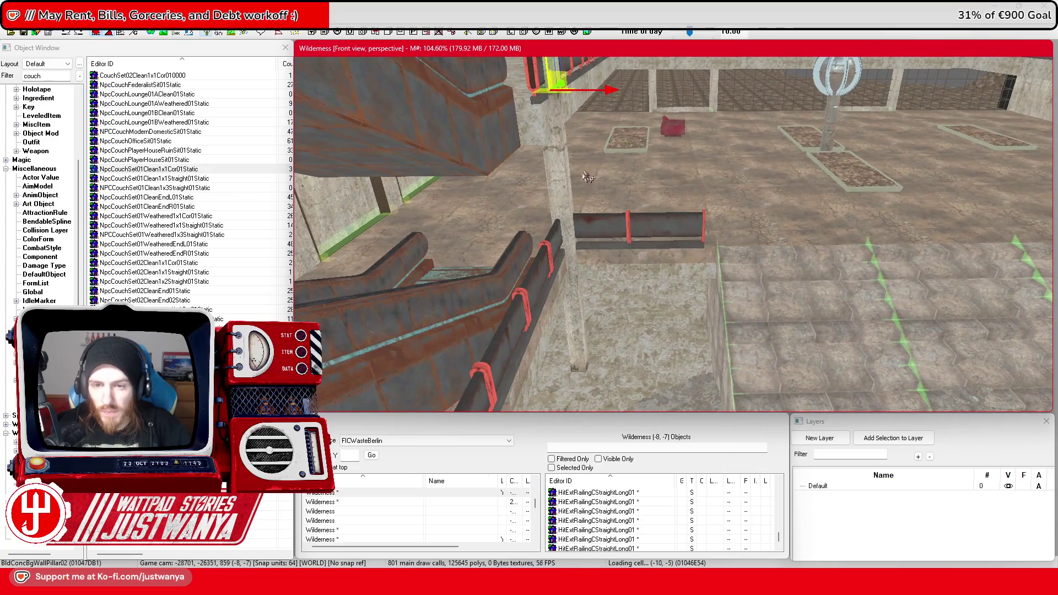
pyautogui.keyDown('ctrl'); pyautogui.click(579, 364); pyautogui.keyUp('ctrl')
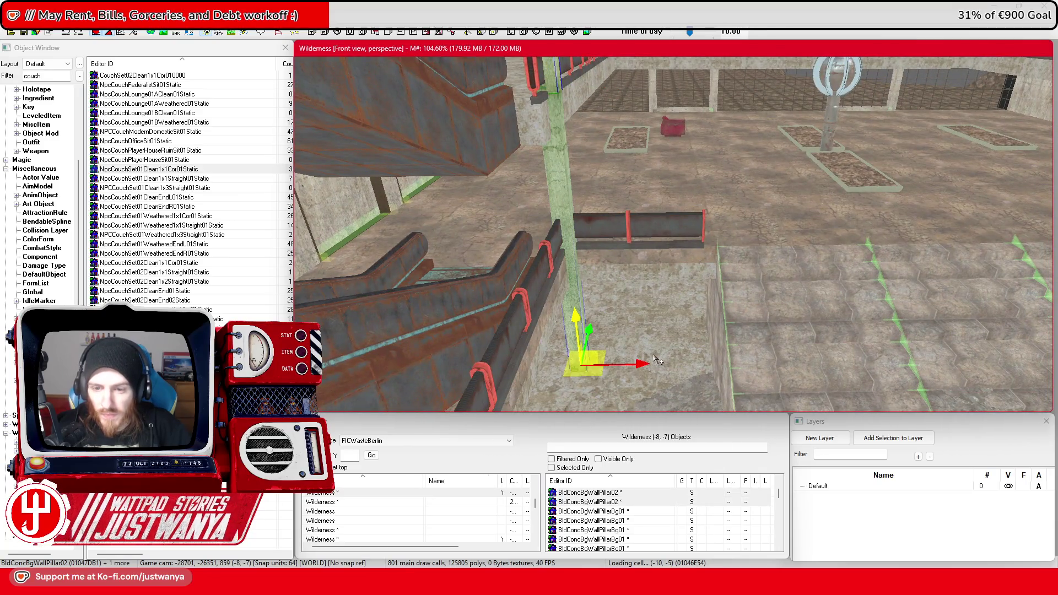
pyautogui.press('shift')
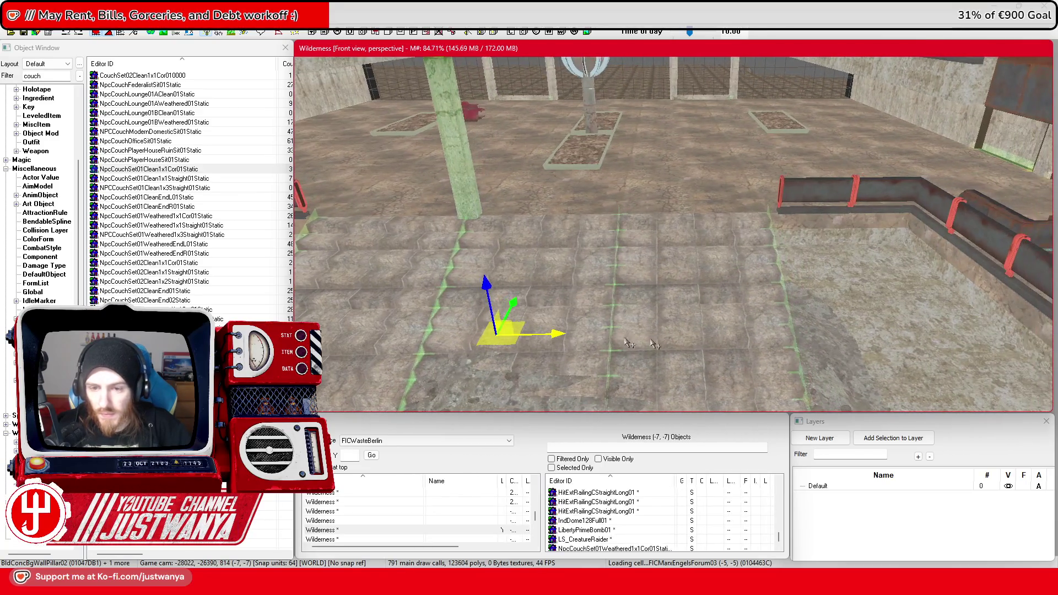
pyautogui.press('shift')
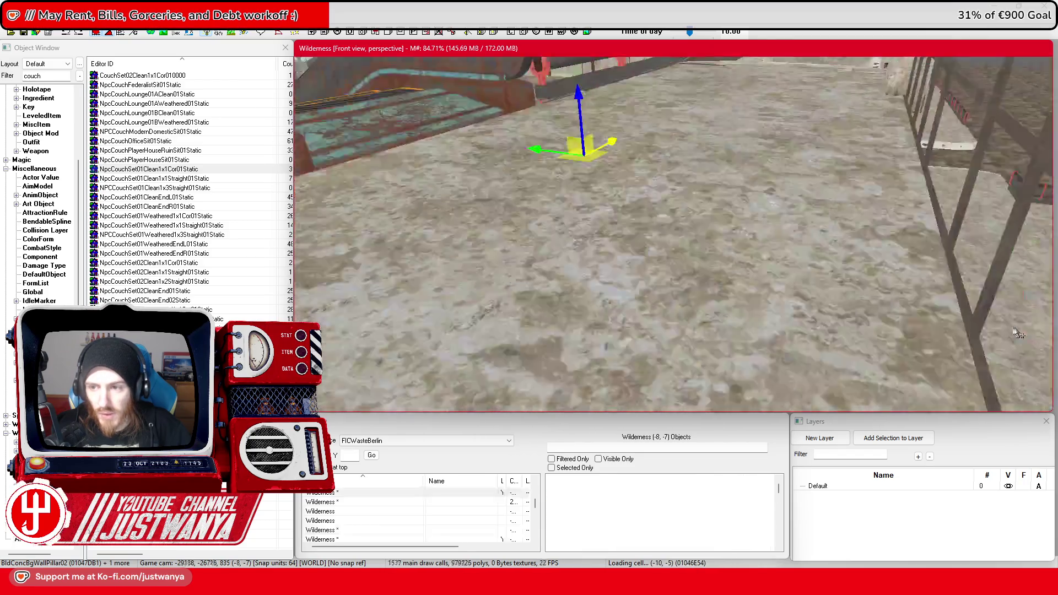
# Drag the pillar right across the foyer floor in two moves along the X axis
pyautogui.press('shift')
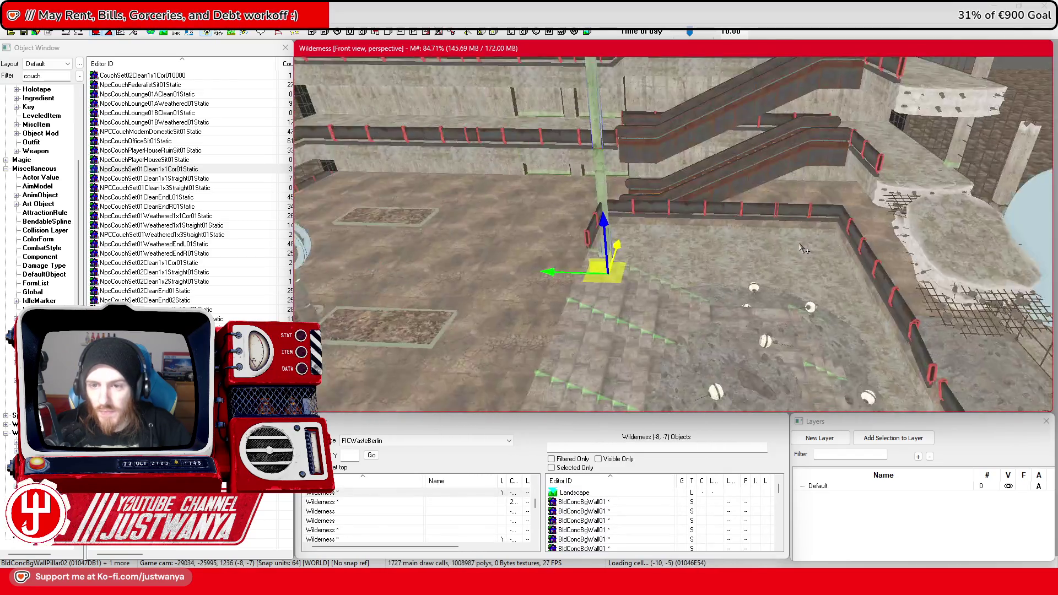
pyautogui.moveTo(583, 254); pyautogui.dragTo(724, 256)
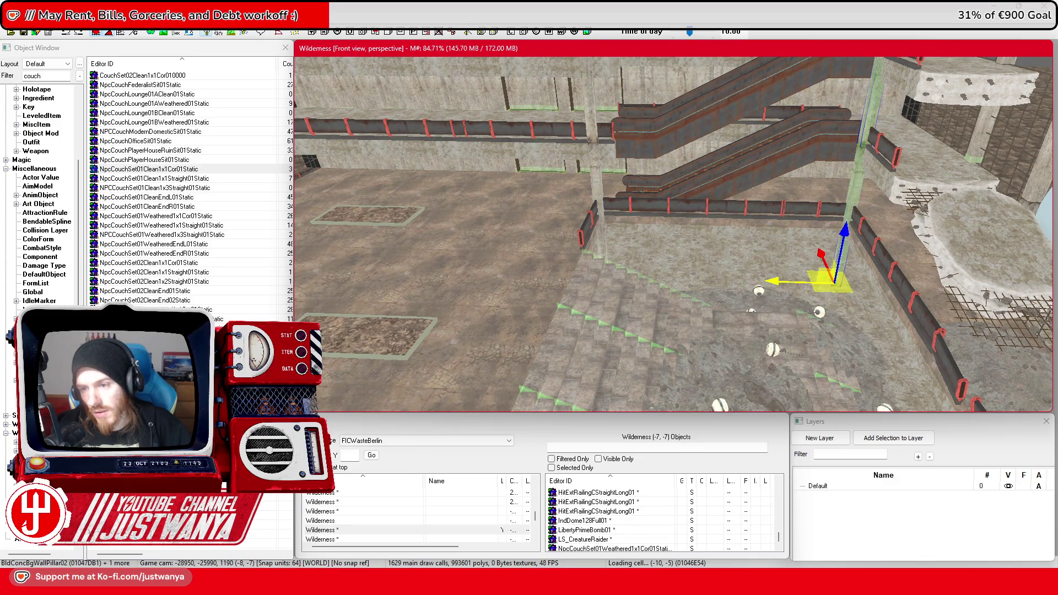
pyautogui.press('shift')
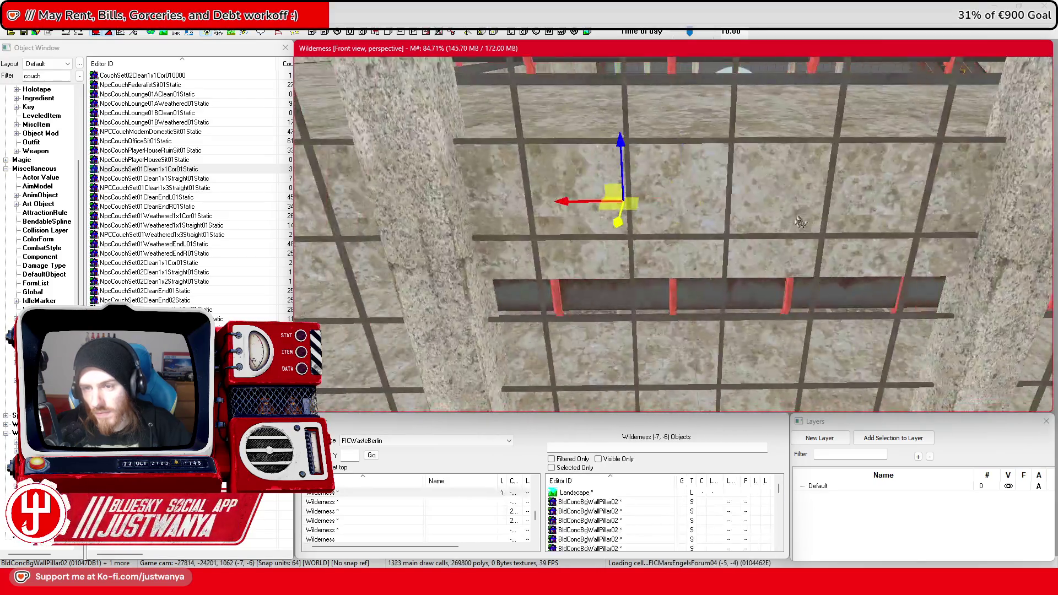
pyautogui.scroll(-5, 784, 238)
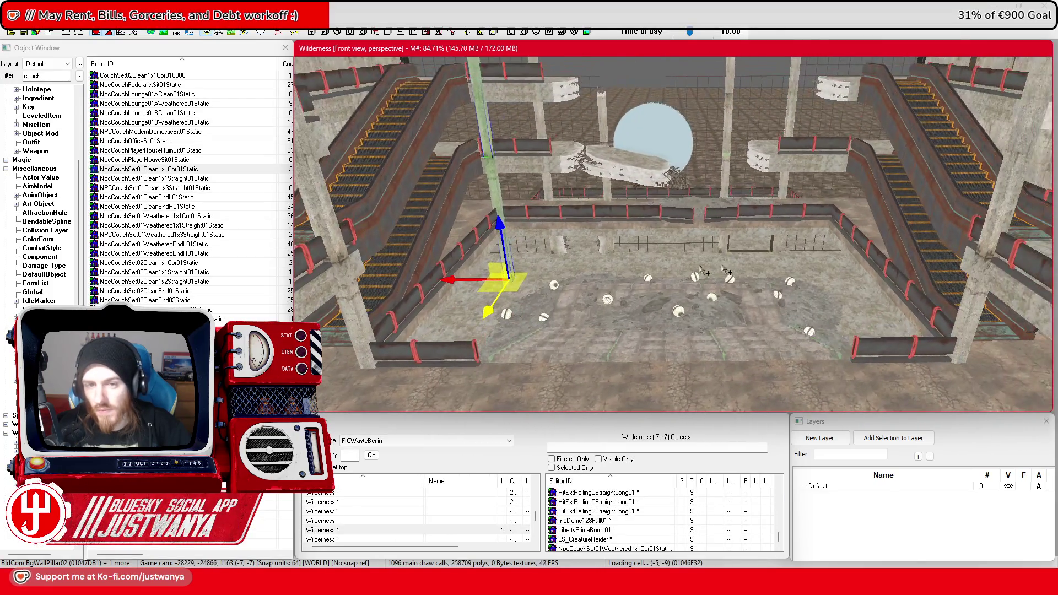
pyautogui.moveTo(614, 281); pyautogui.dragTo(791, 281)
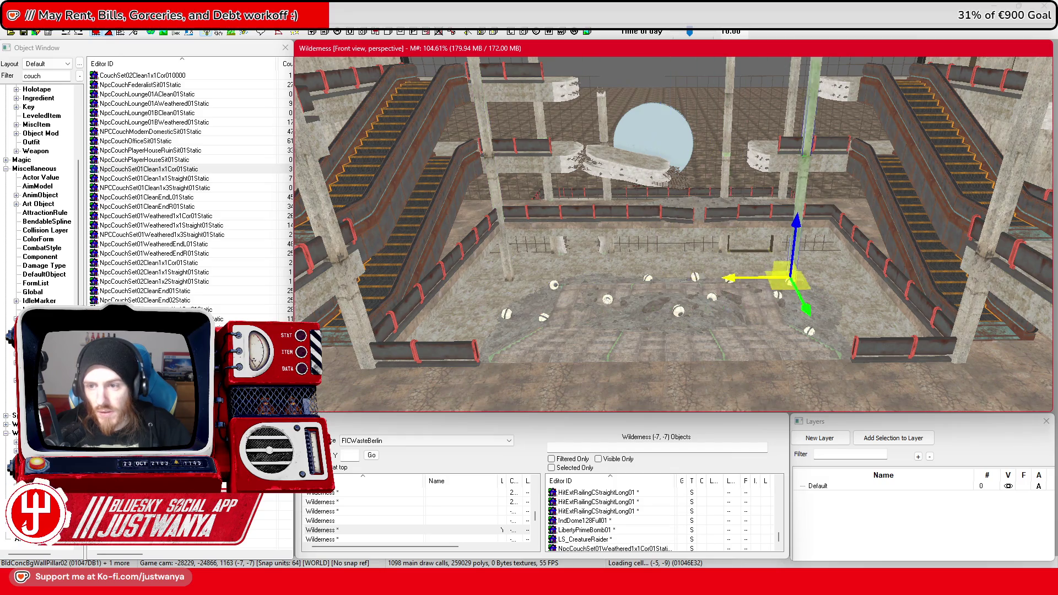
pyautogui.scroll(-5, 779, 258)
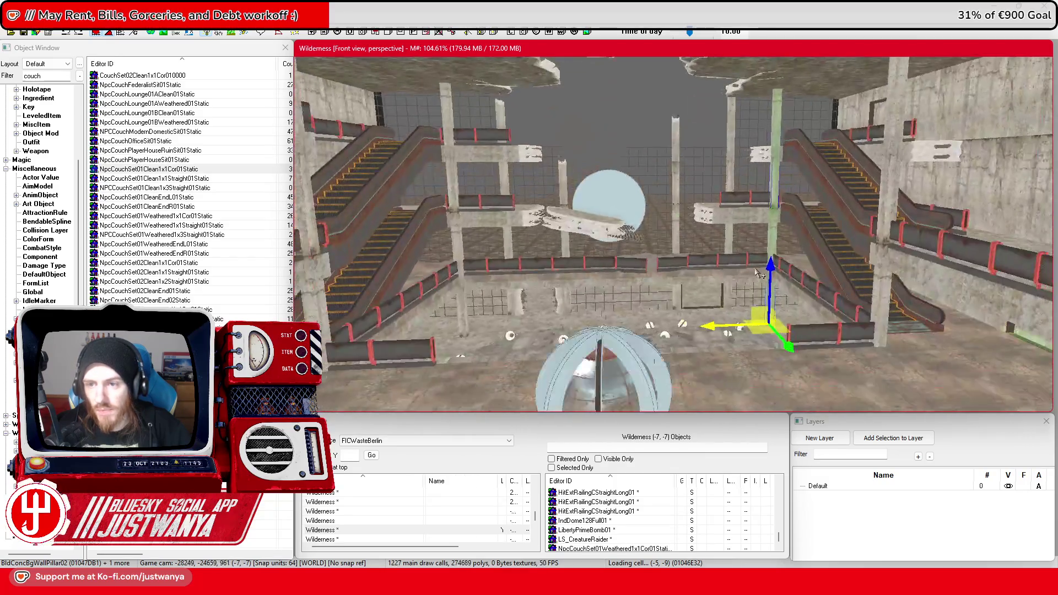
pyautogui.scroll(5, 757, 277)
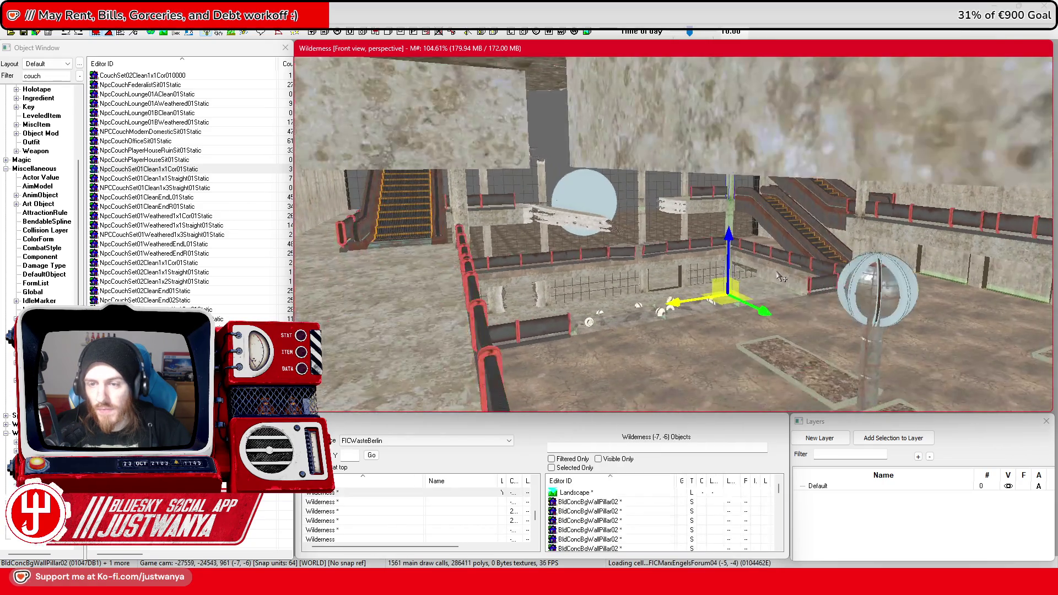
# Push the pillar further right until it stands near the right-hand planter
pyautogui.press('shift')
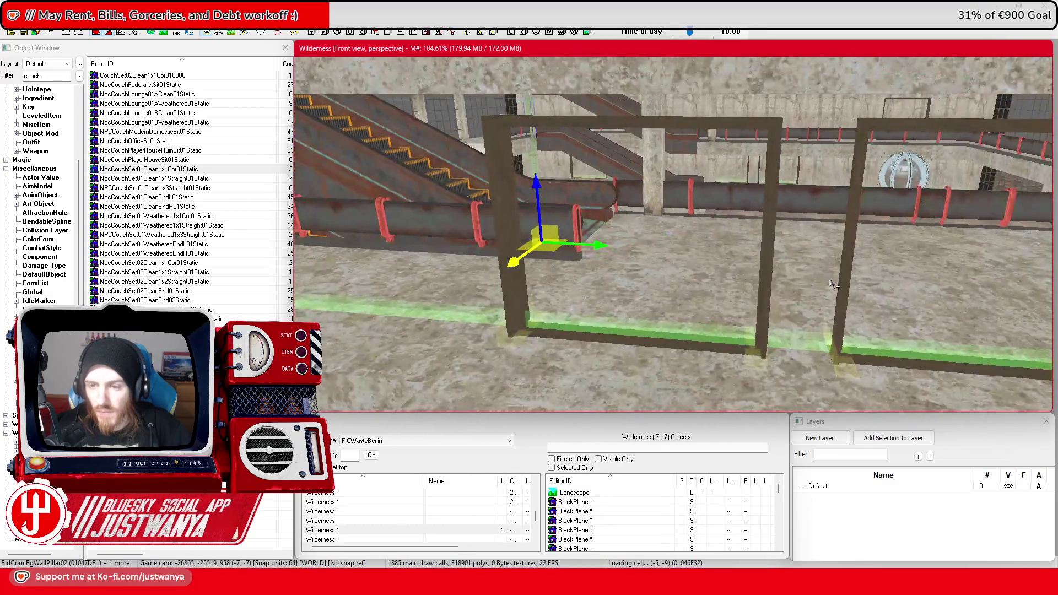
pyautogui.press('shift')
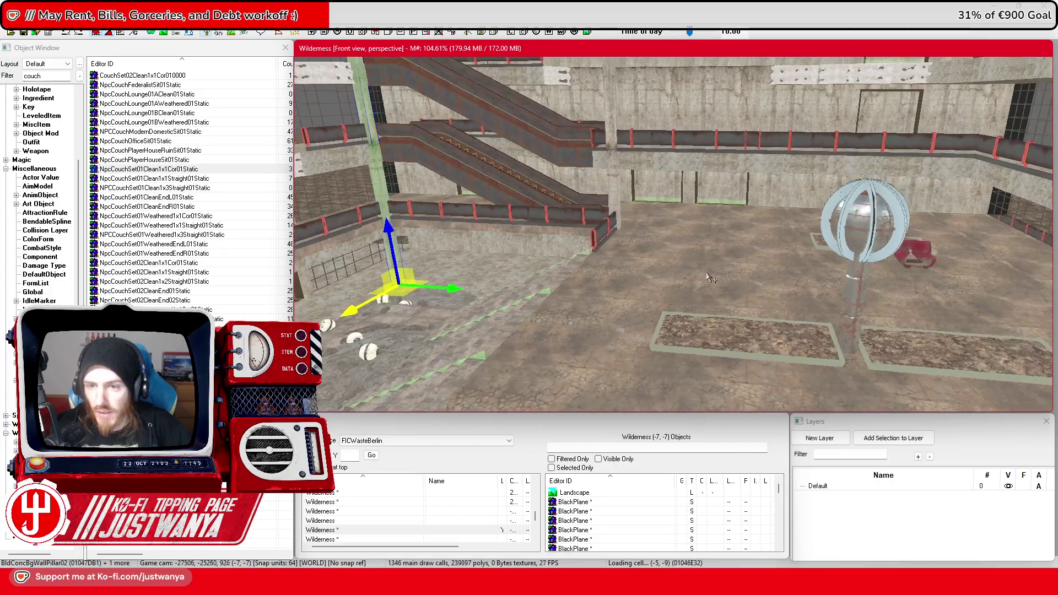
pyautogui.moveTo(452, 285); pyautogui.dragTo(1000, 325)
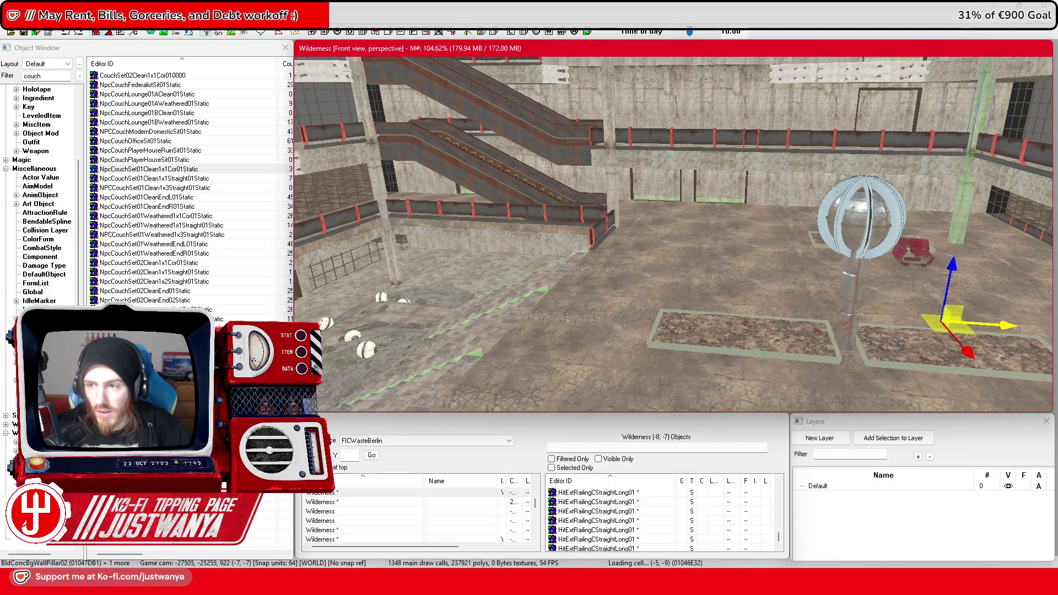
pyautogui.press('shift')
pyautogui.scroll(-3, 683, 283)
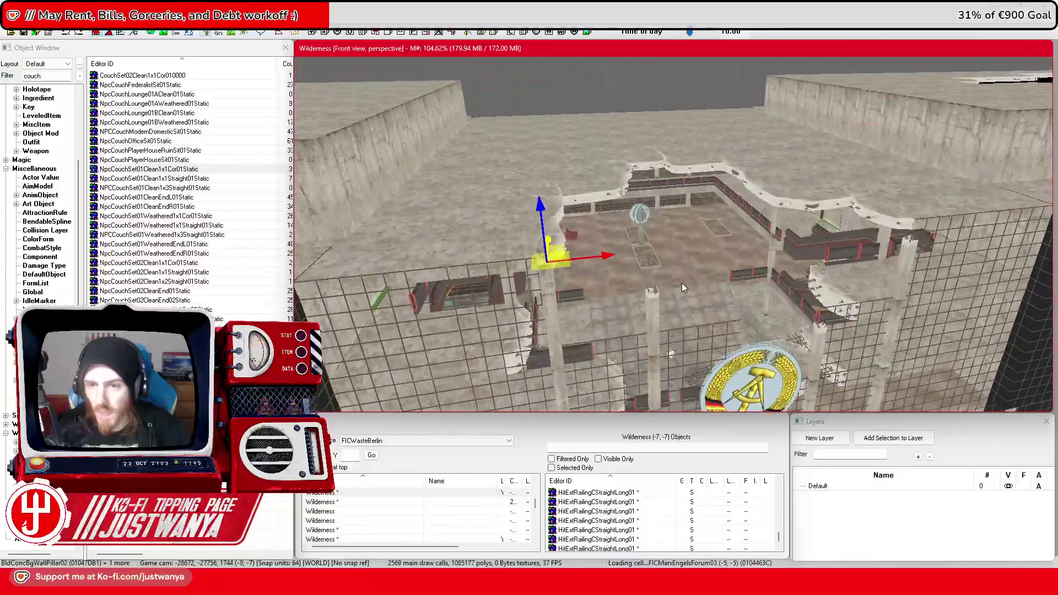
pyautogui.scroll(5, 683, 286)
pyautogui.press('shift')
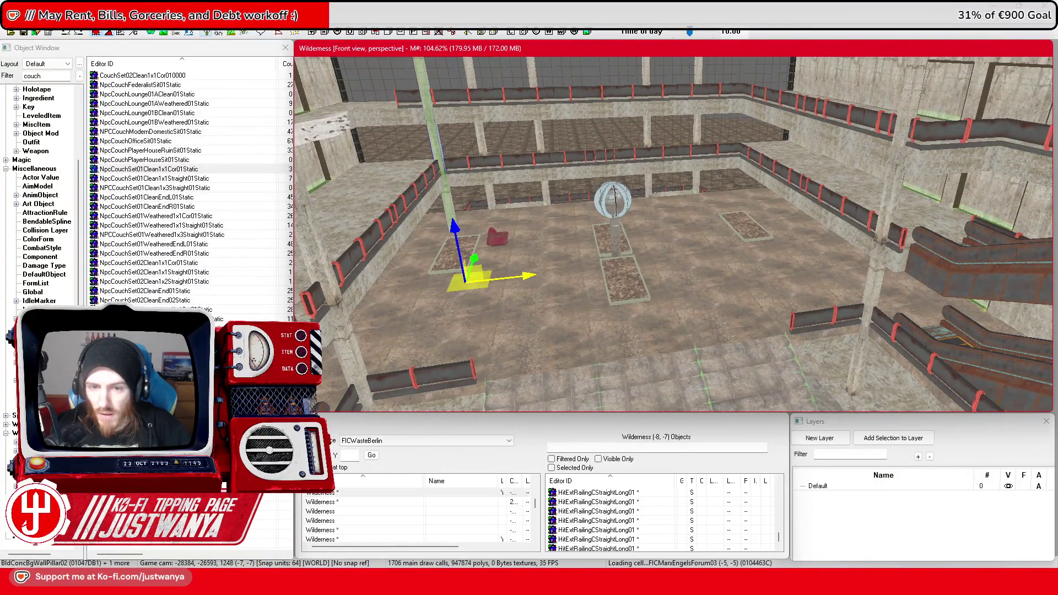
pyautogui.moveTo(725, 252)
pyautogui.mouseDown()
pyautogui.moveTo(775, 244)
pyautogui.moveTo(749, 263)
pyautogui.moveTo(756, 279)
pyautogui.moveTo(550, 292)
pyautogui.moveTo(590, 296)
pyautogui.mouseUp()
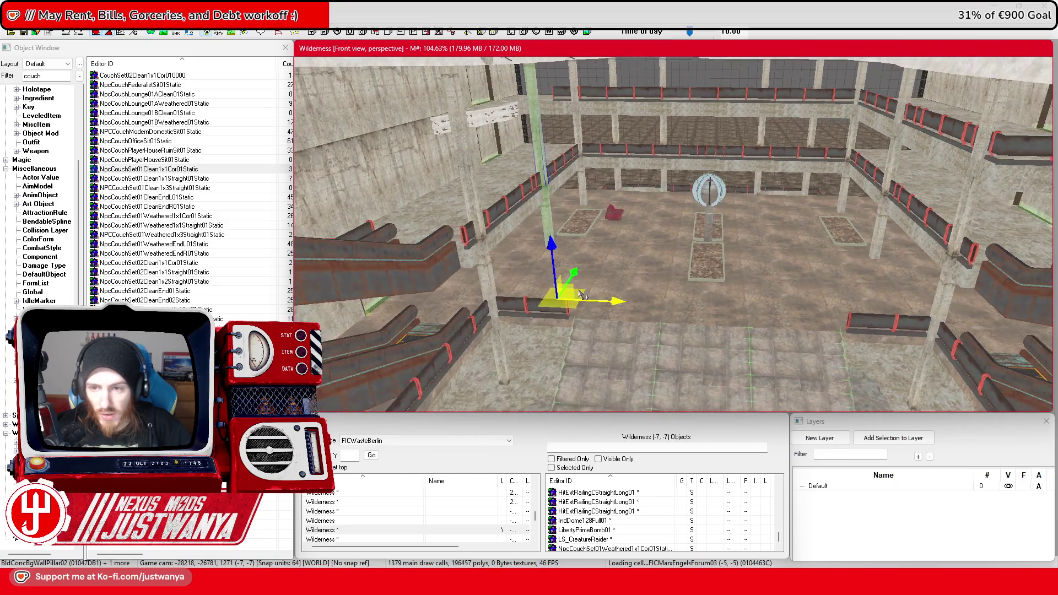
# Nudge the pillar right and up among the central planters, then select and frame BldConcBgWallPillar02
pyautogui.press('c')
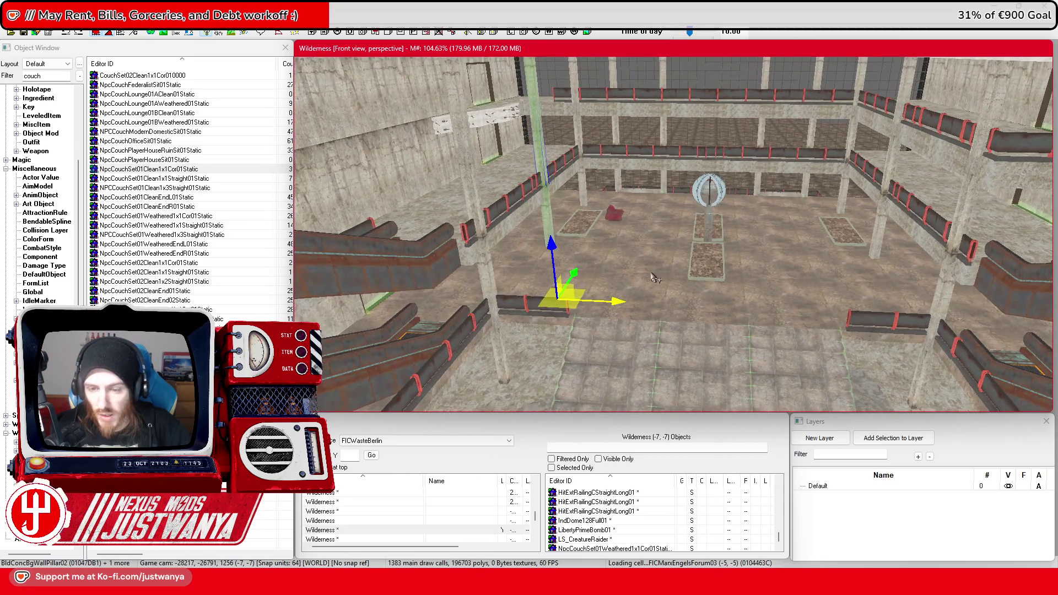
pyautogui.moveTo(677, 276); pyautogui.dragTo(709, 277)
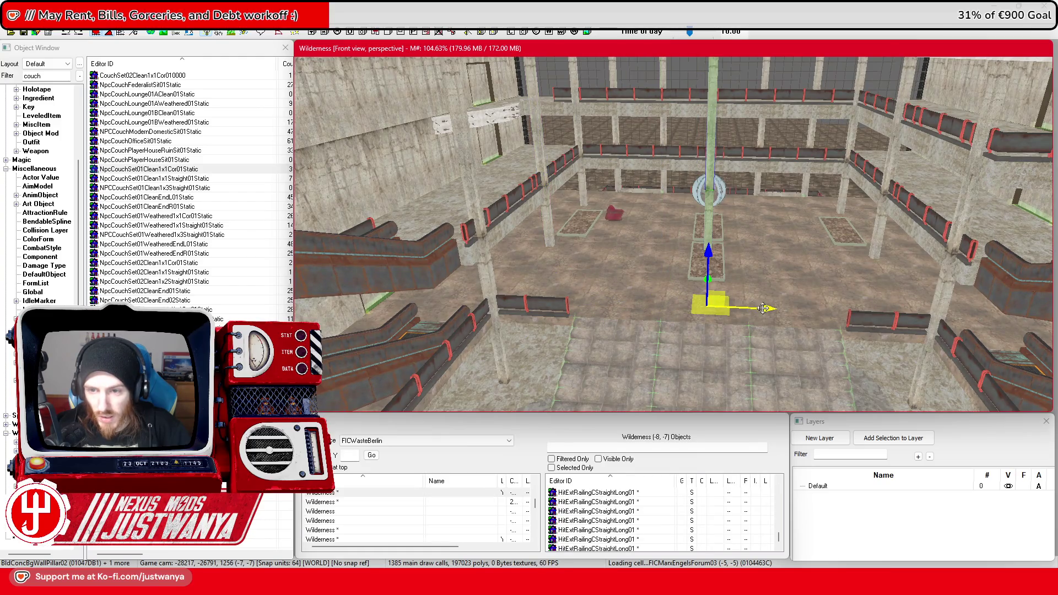
pyautogui.scroll(3, 763, 308)
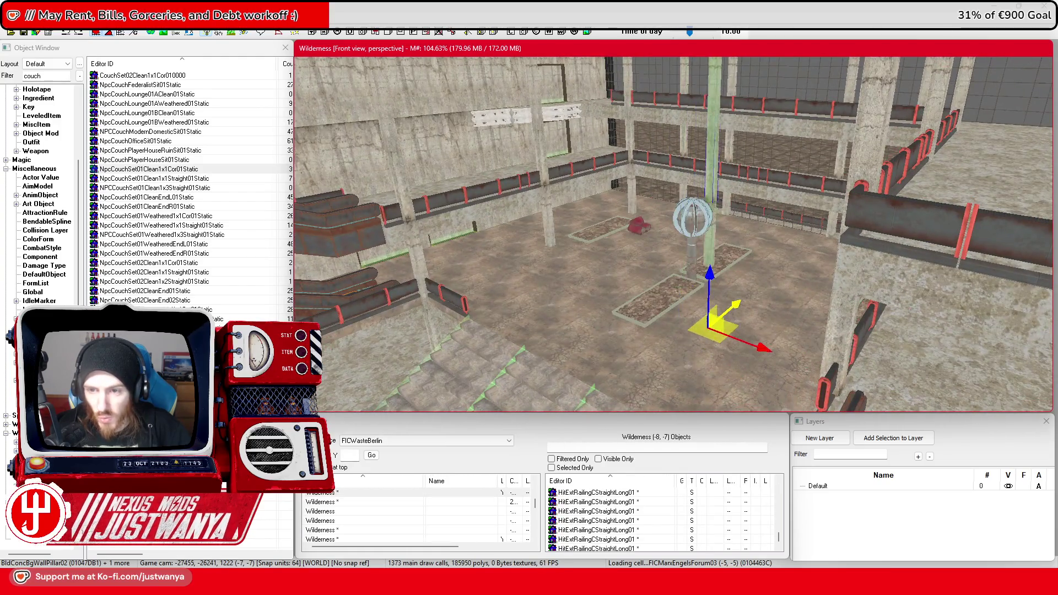
pyautogui.moveTo(711, 265); pyautogui.dragTo(744, 237)
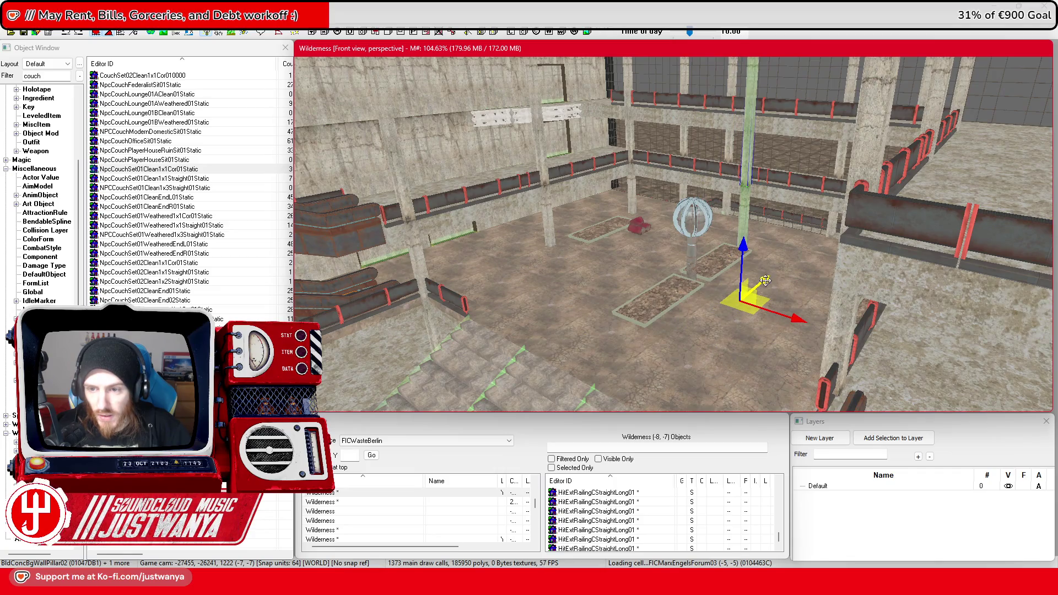
pyautogui.scroll(5, 766, 281)
pyautogui.scroll(-5, 810, 267)
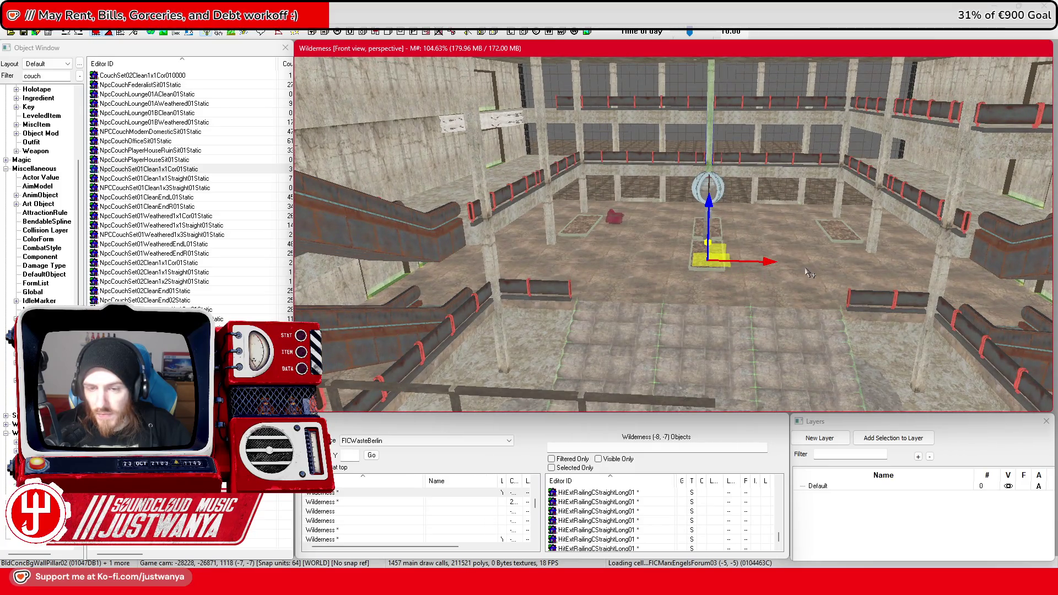
pyautogui.scroll(5, 809, 273)
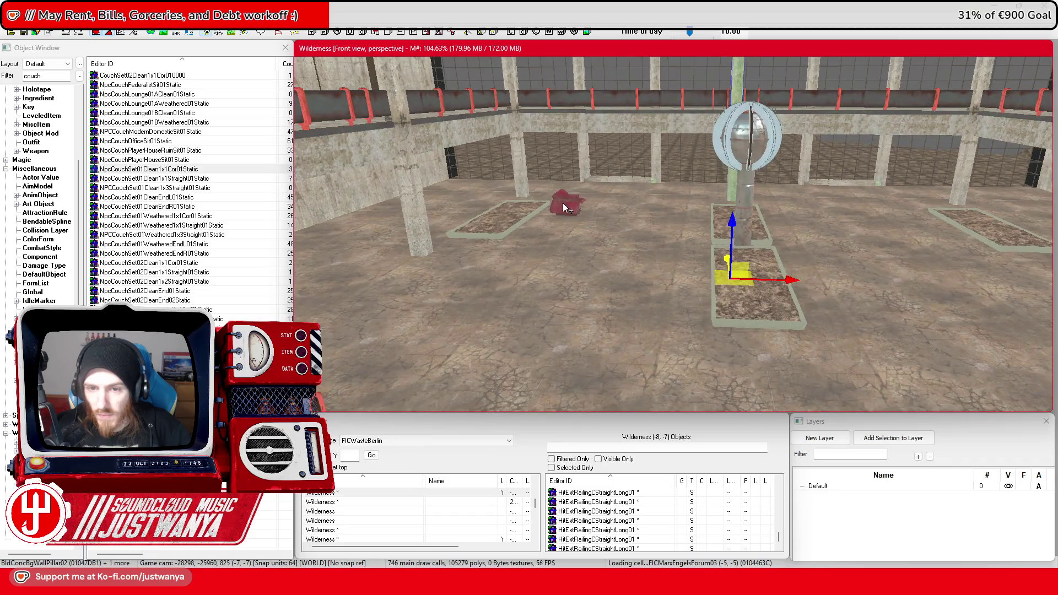
pyautogui.moveTo(563, 203)
pyautogui.mouseDown()
pyautogui.moveTo(648, 232)
pyautogui.moveTo(603, 247)
pyautogui.mouseUp()
pyautogui.scroll(-5, 603, 247)
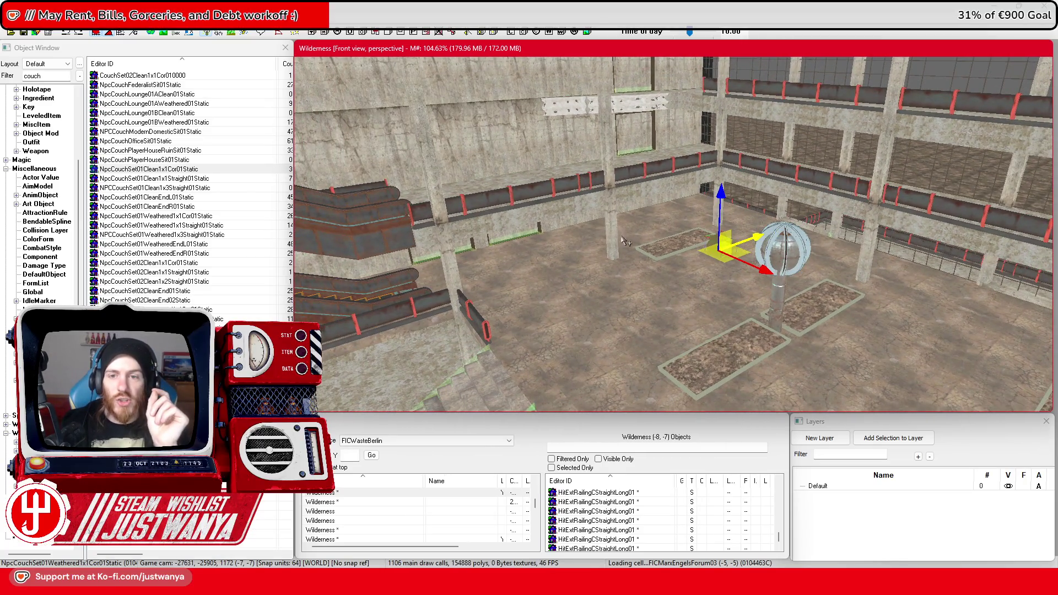
pyautogui.scroll(3, 617, 238)
pyautogui.click(660, 161)
pyautogui.press('f')
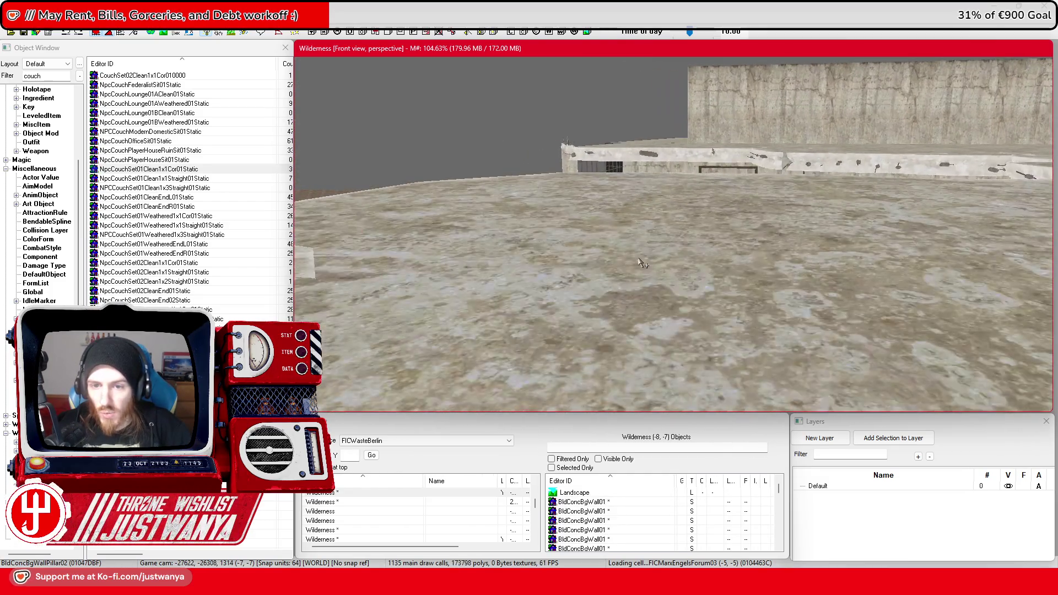
# Shift the BldConcSmFlrPlat01 platform right and move BldConcSmWallPillarBot01 left and up against the upper wall
pyautogui.click(673, 259)
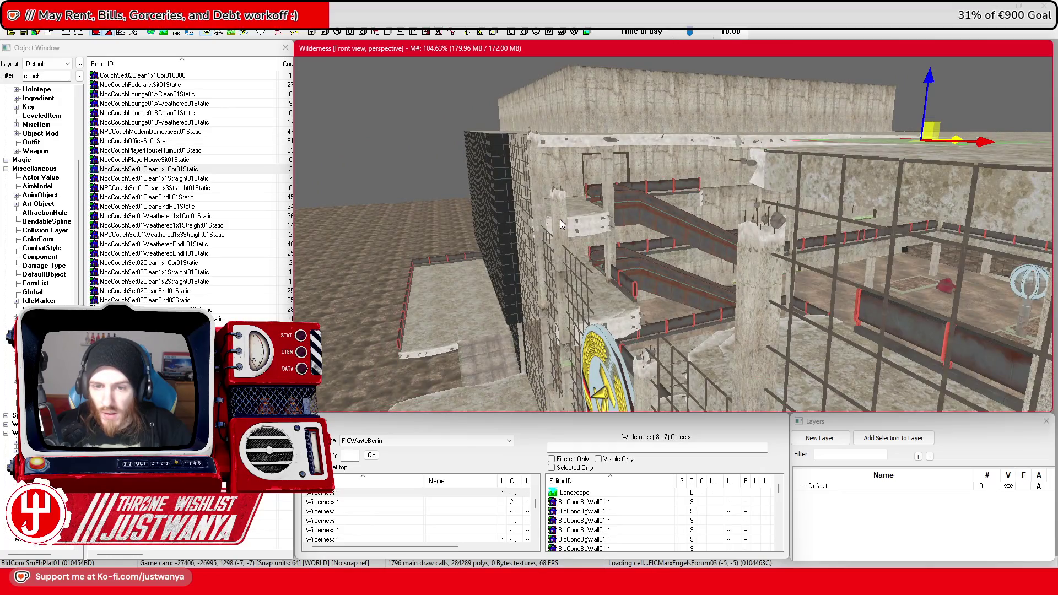
pyautogui.moveTo(621, 276); pyautogui.dragTo(696, 271)
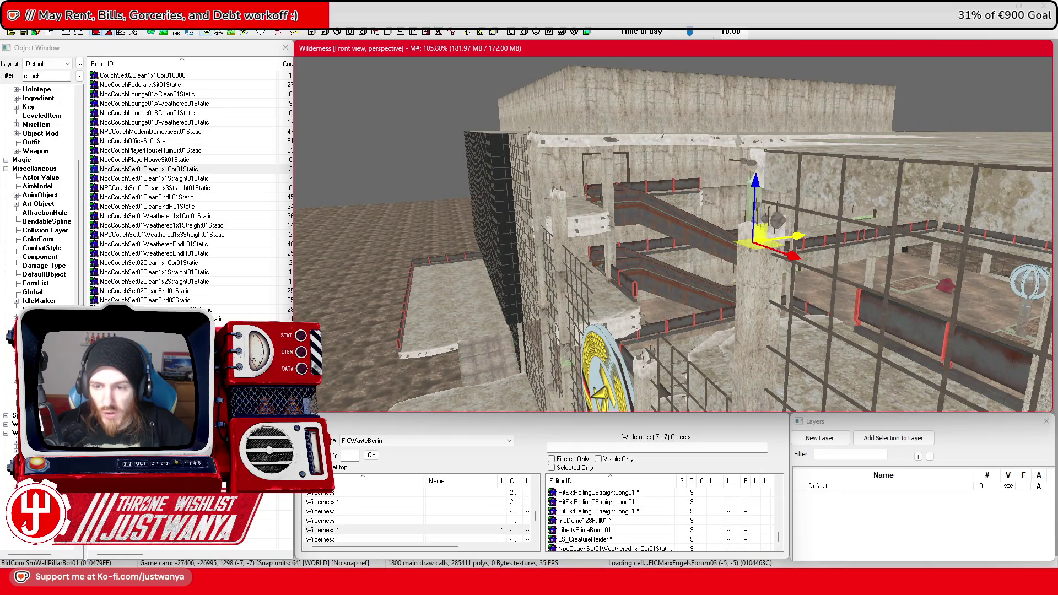
pyautogui.click(567, 321)
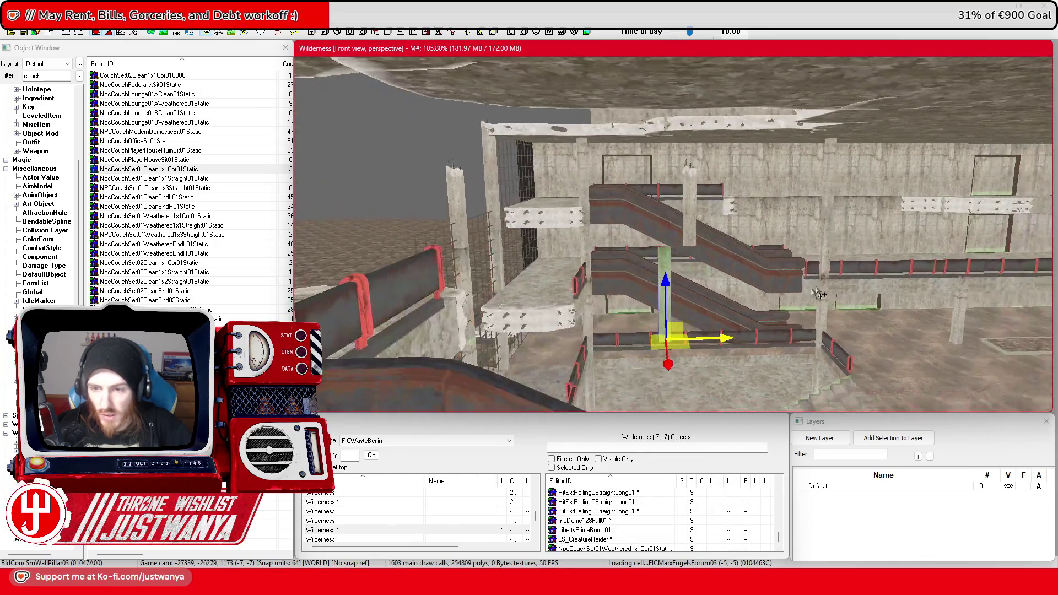
pyautogui.click(741, 278)
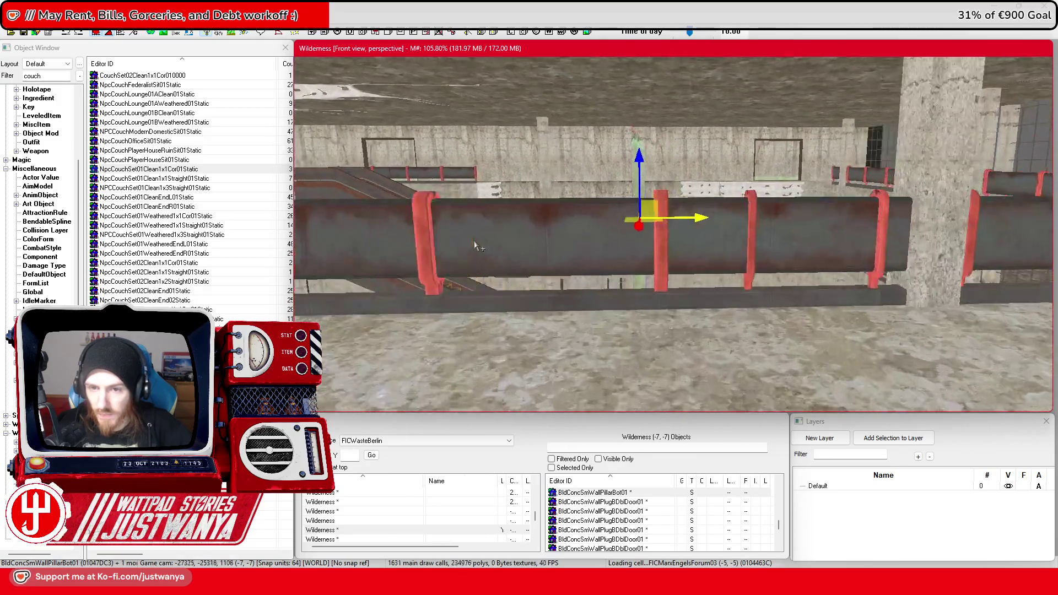
pyautogui.scroll(3, 473, 246)
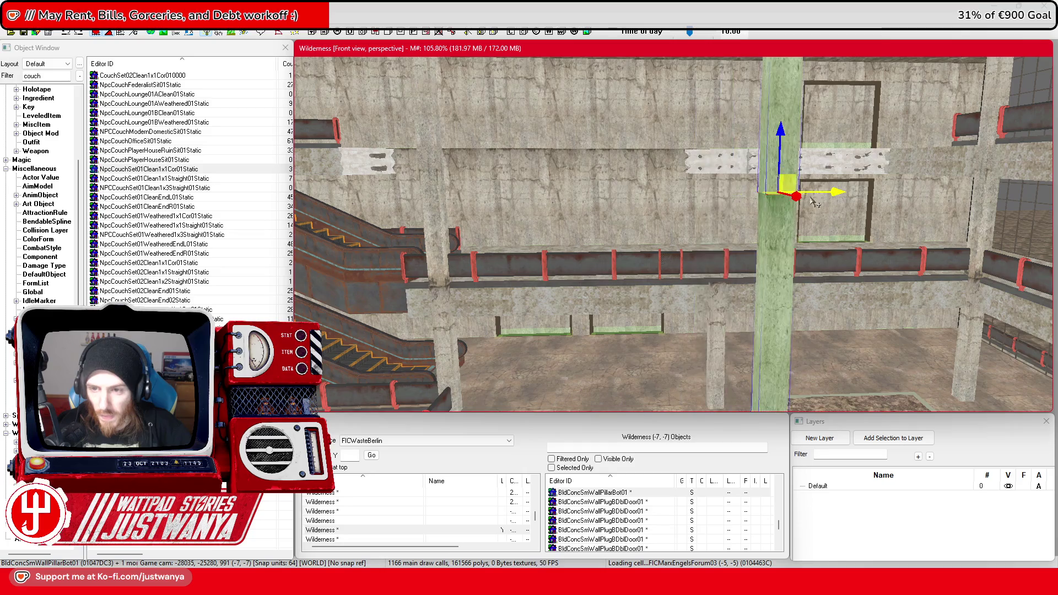
pyautogui.moveTo(783, 248); pyautogui.dragTo(720, 231)
pyautogui.scroll(5, 722, 178)
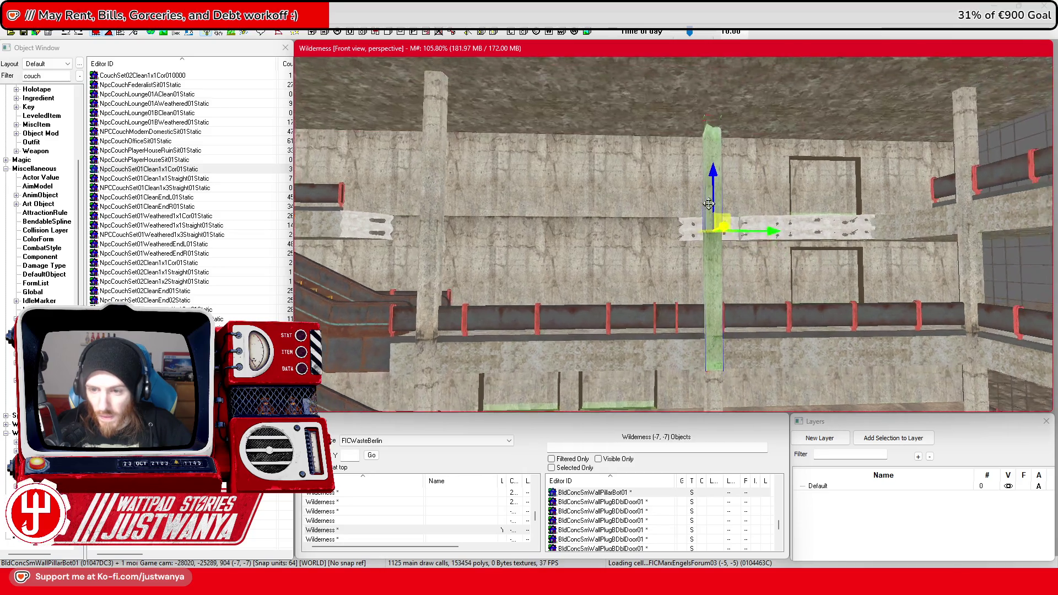
pyautogui.scroll(-3, 691, 261)
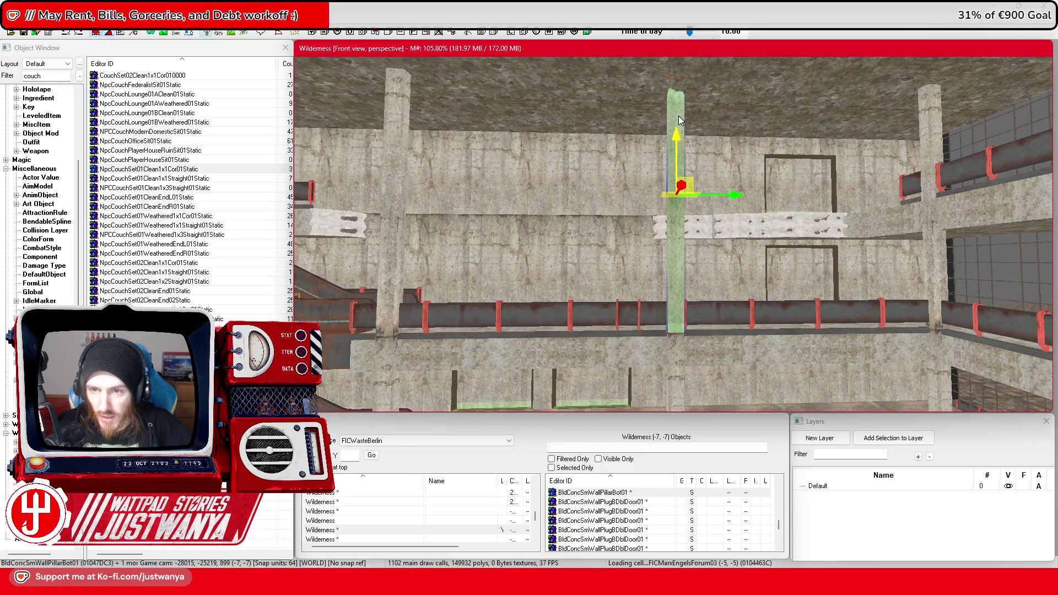
pyautogui.moveTo(679, 121); pyautogui.dragTo(707, 193)
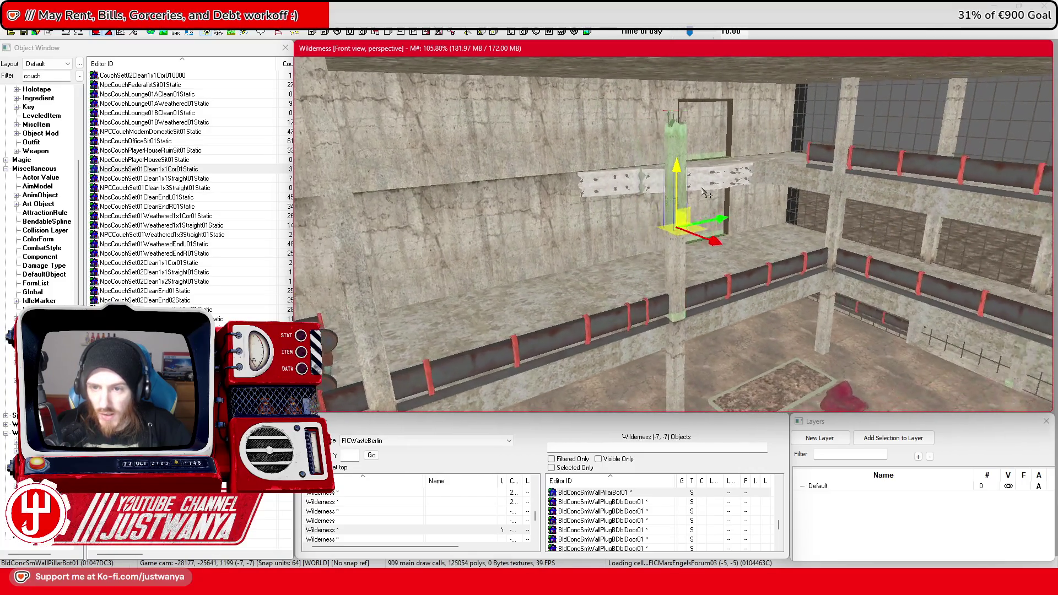
pyautogui.scroll(2, 701, 191)
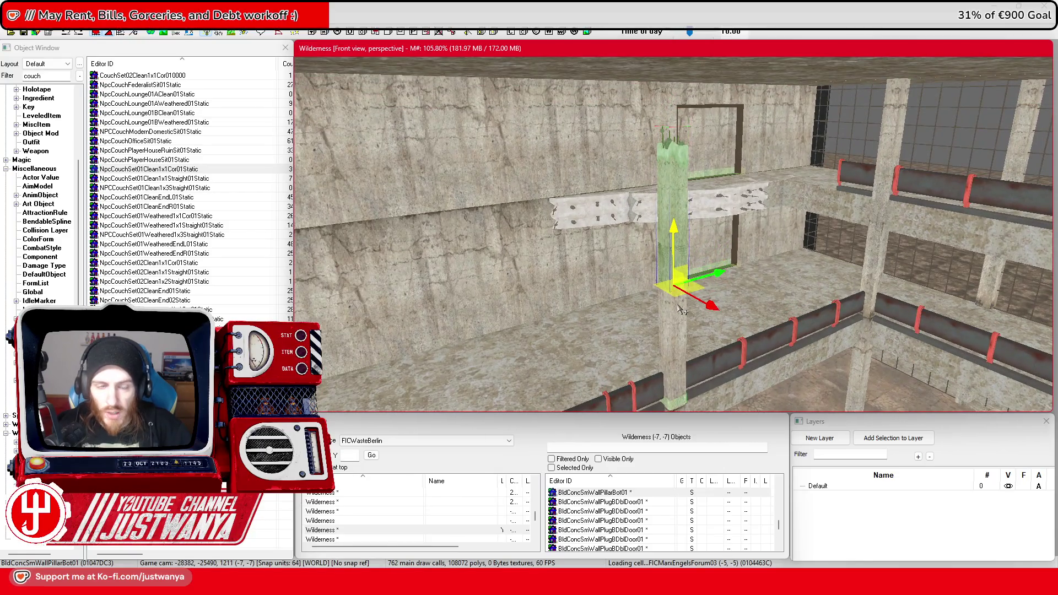
pyautogui.moveTo(681, 310); pyautogui.dragTo(345, 150)
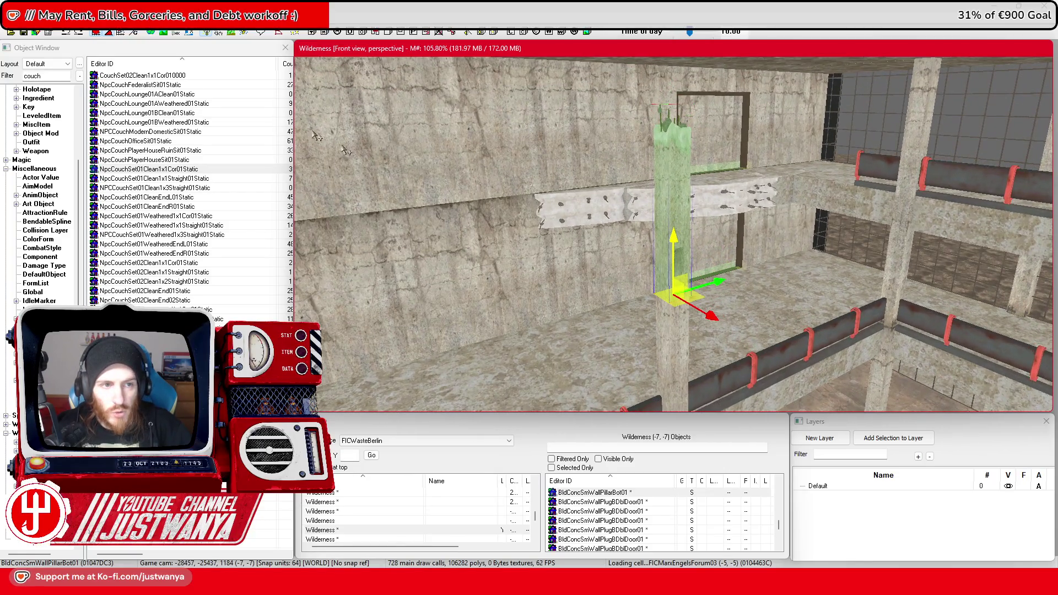
# Select the railing section and fly the camera with W and S back to overlook the foyer
pyautogui.click(675, 209)
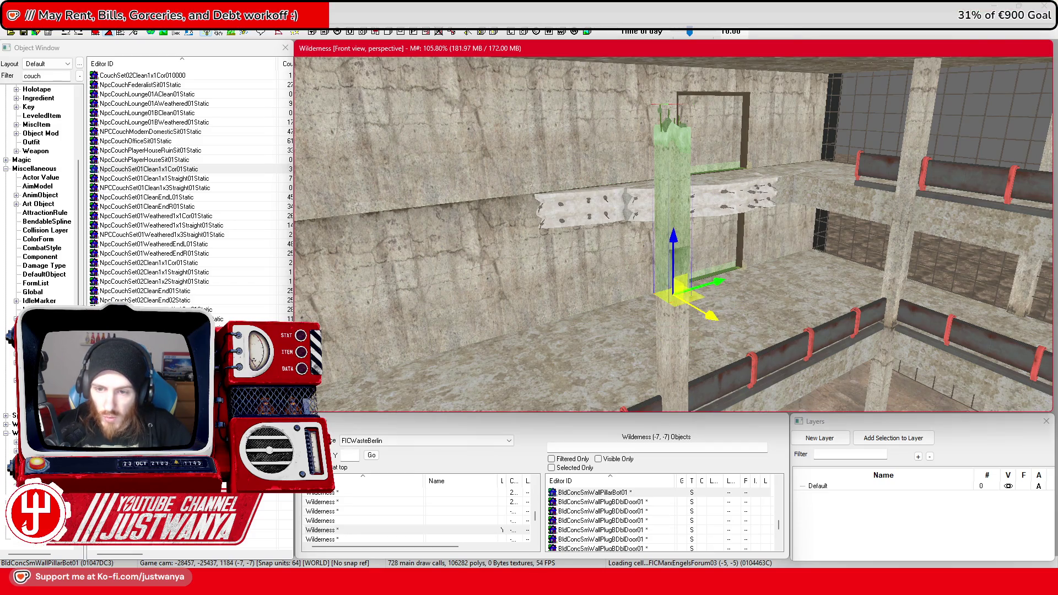
pyautogui.click(742, 389)
pyautogui.press('w')
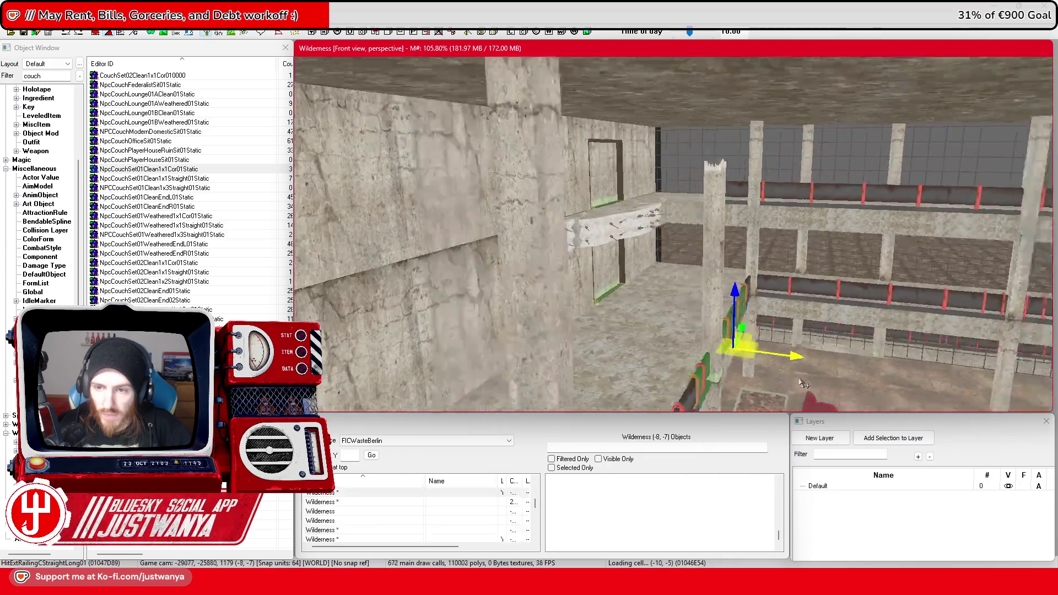
pyautogui.press('w')
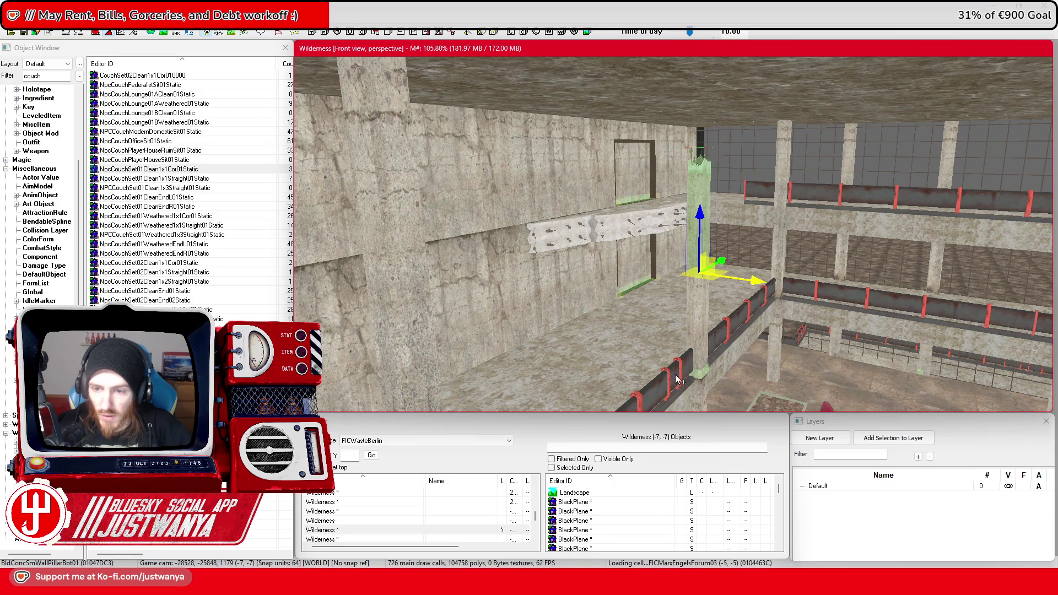
pyautogui.press('w')
pyautogui.press('s')
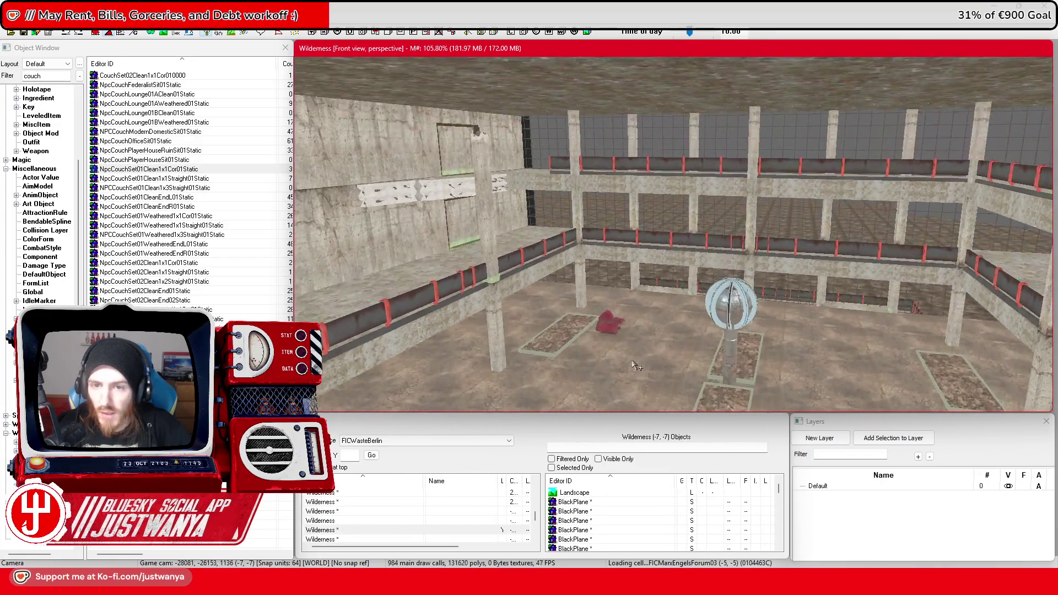
pyautogui.press('w')
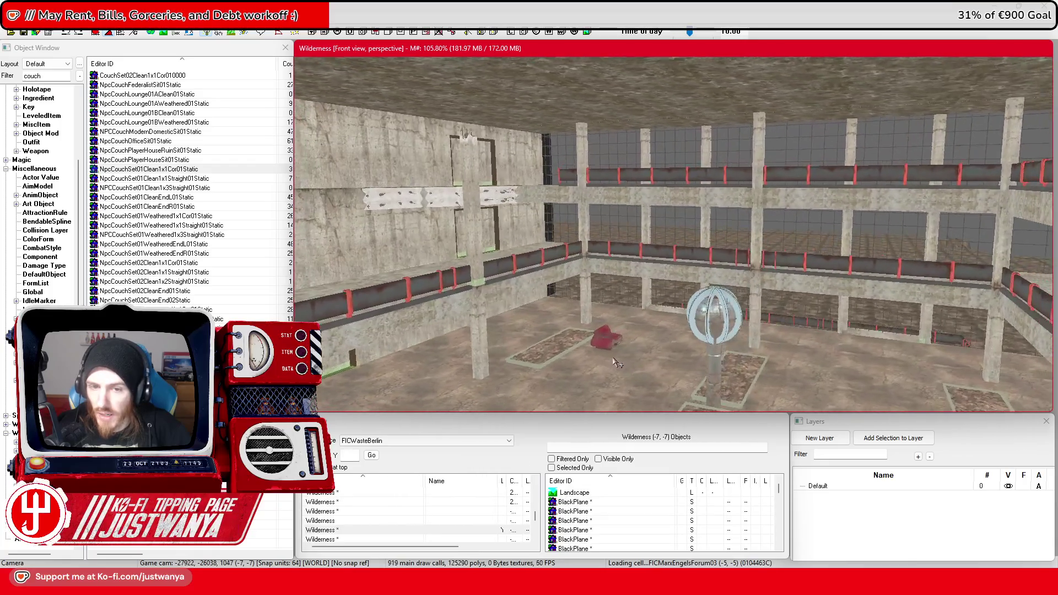
pyautogui.press('w')
pyautogui.press('w')
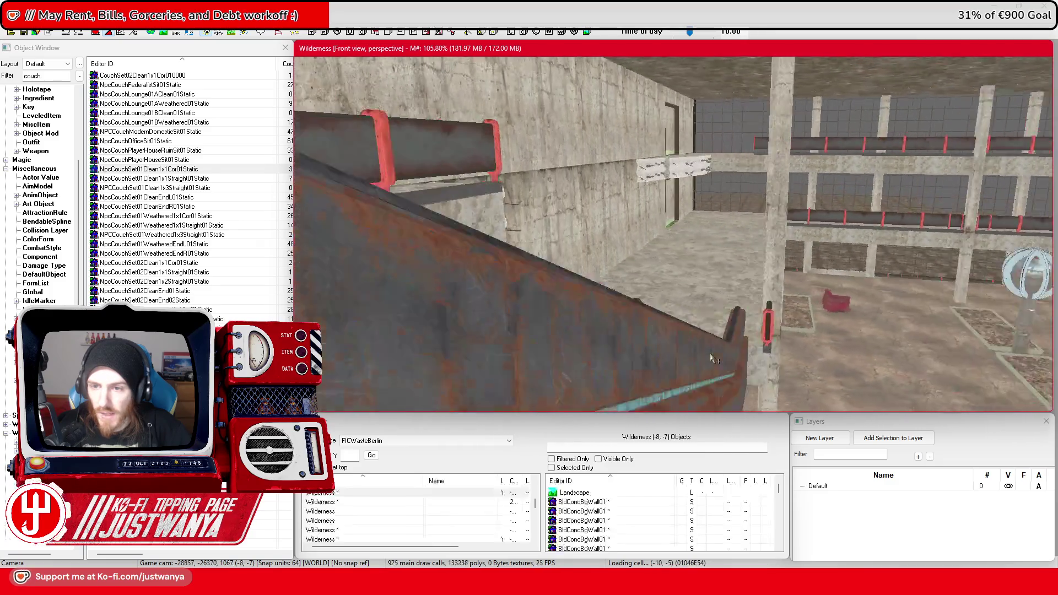
pyautogui.press('w')
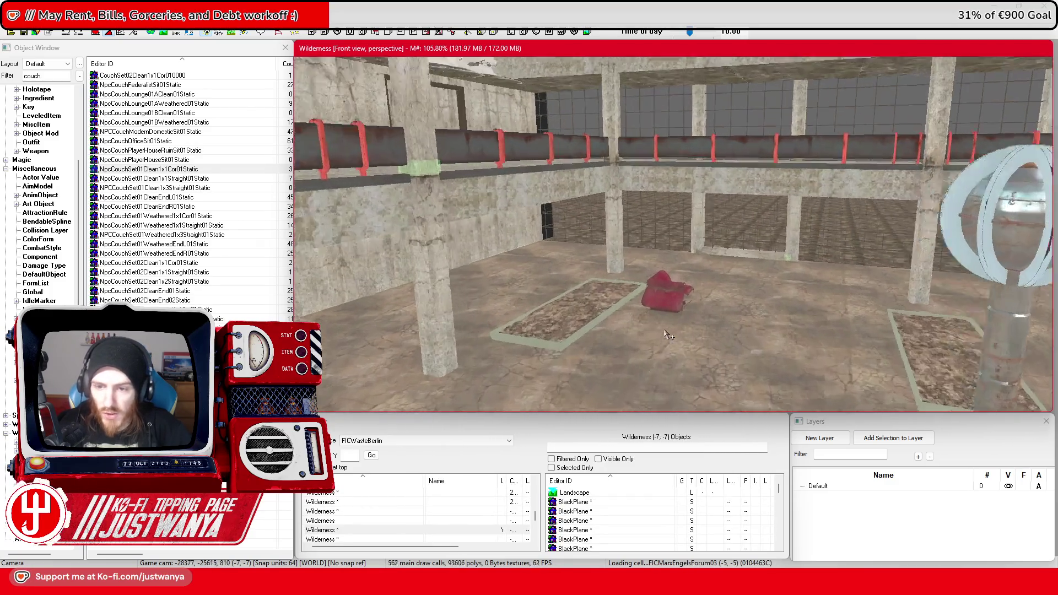
pyautogui.click(667, 292)
# Swap the end piece for a 1x3 straight couch and butt it against the red corner couch
pyautogui.scroll(5, 678, 320)
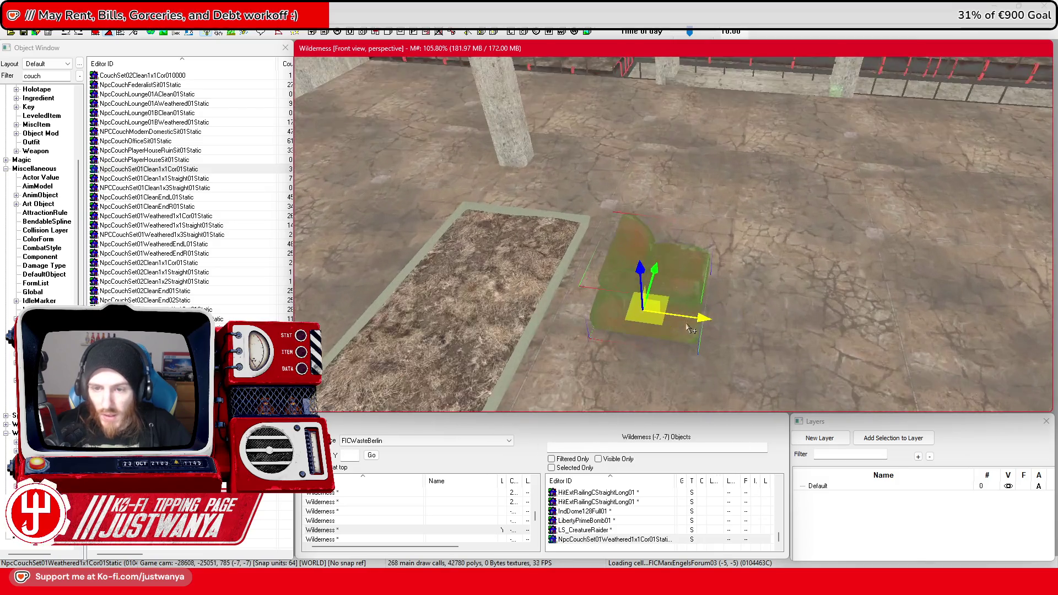
pyautogui.moveTo(689, 329); pyautogui.dragTo(628, 210)
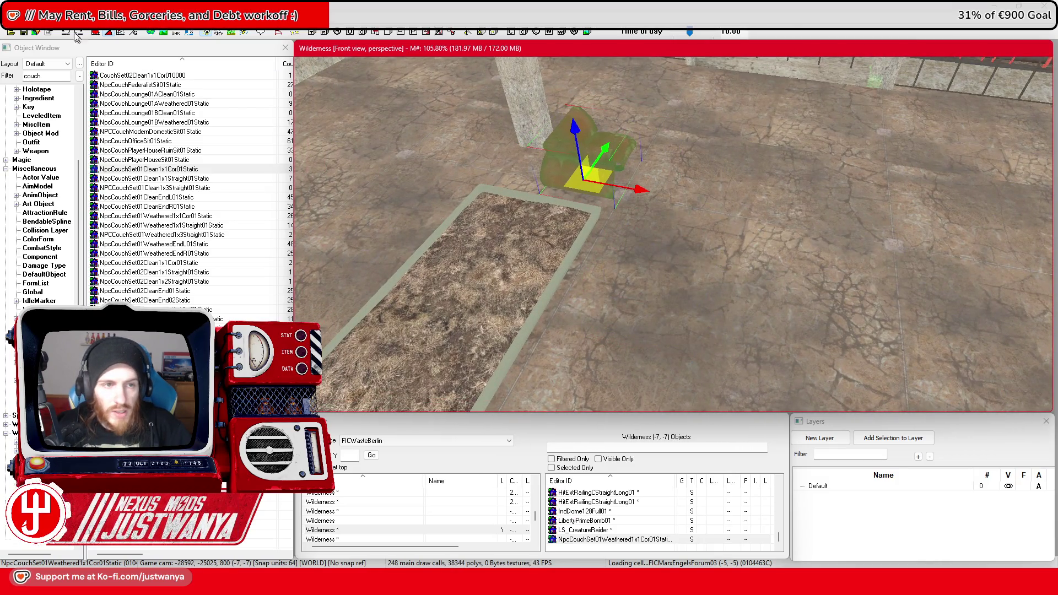
pyautogui.click(620, 169)
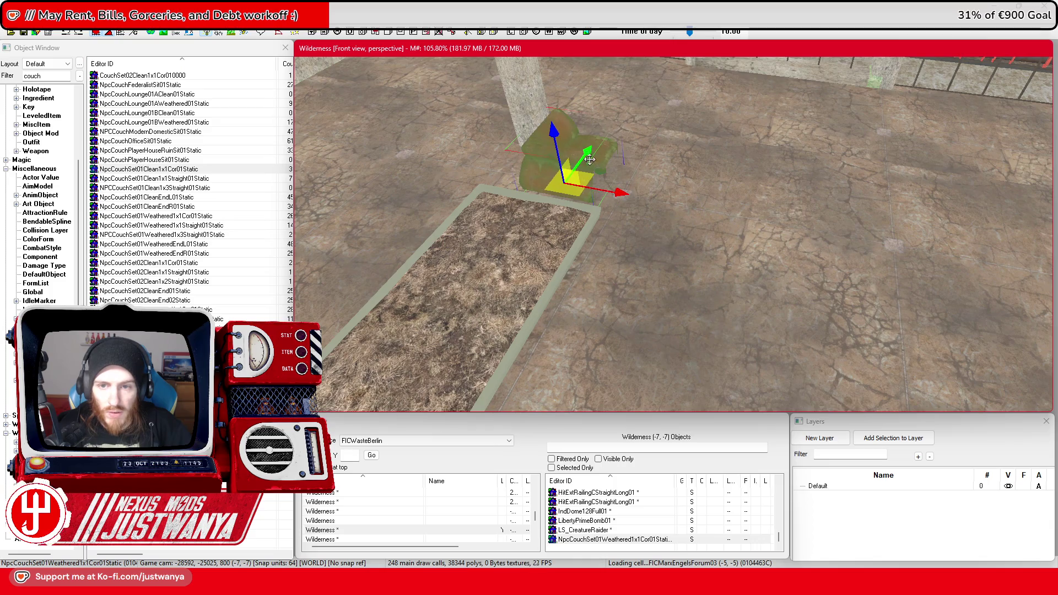
pyautogui.scroll(3, 570, 152)
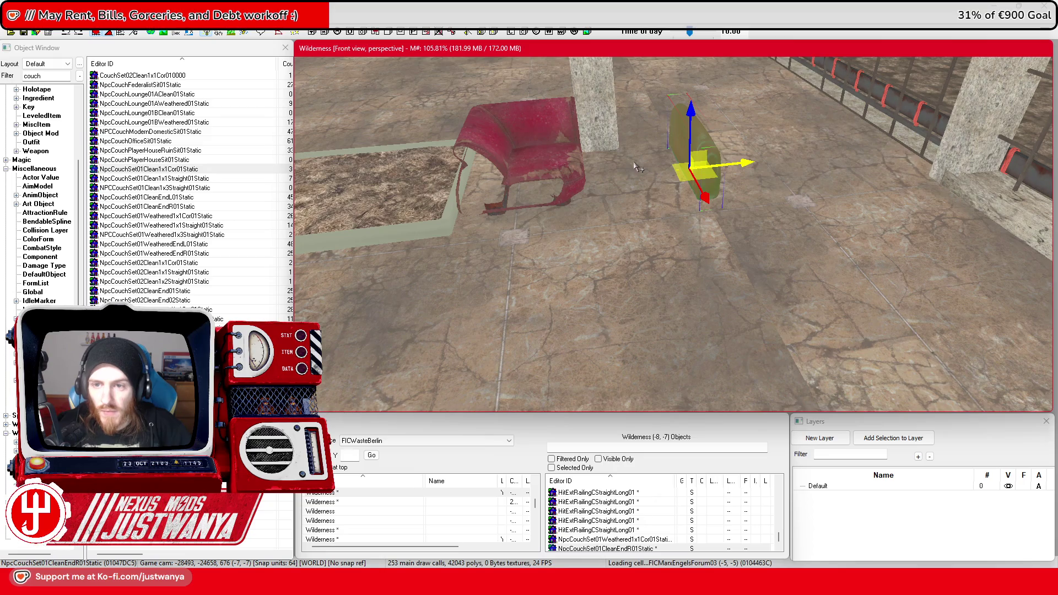
pyautogui.hotkey('ctrl', 'z')
pyautogui.hotkey('ctrl', 'z')
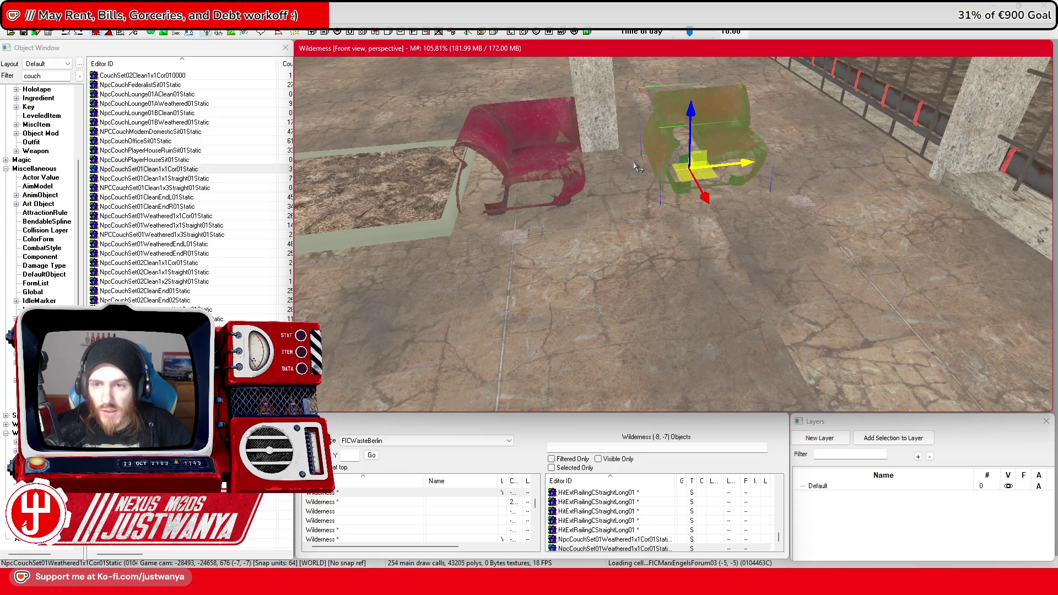
pyautogui.moveTo(748, 164); pyautogui.dragTo(660, 171)
pyautogui.scroll(2, 573, 201)
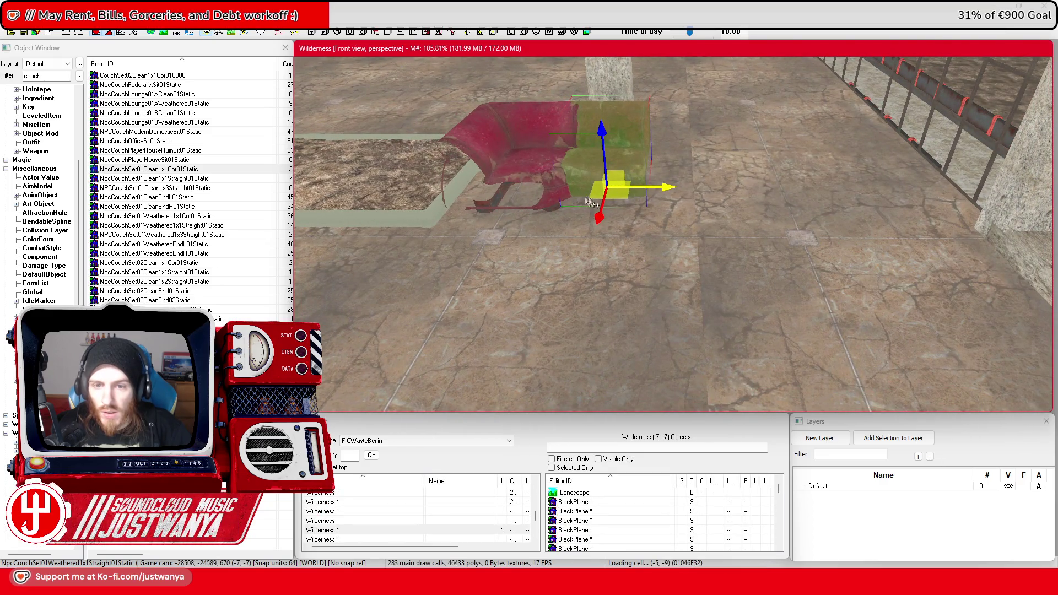
pyautogui.moveTo(653, 196); pyautogui.dragTo(745, 195)
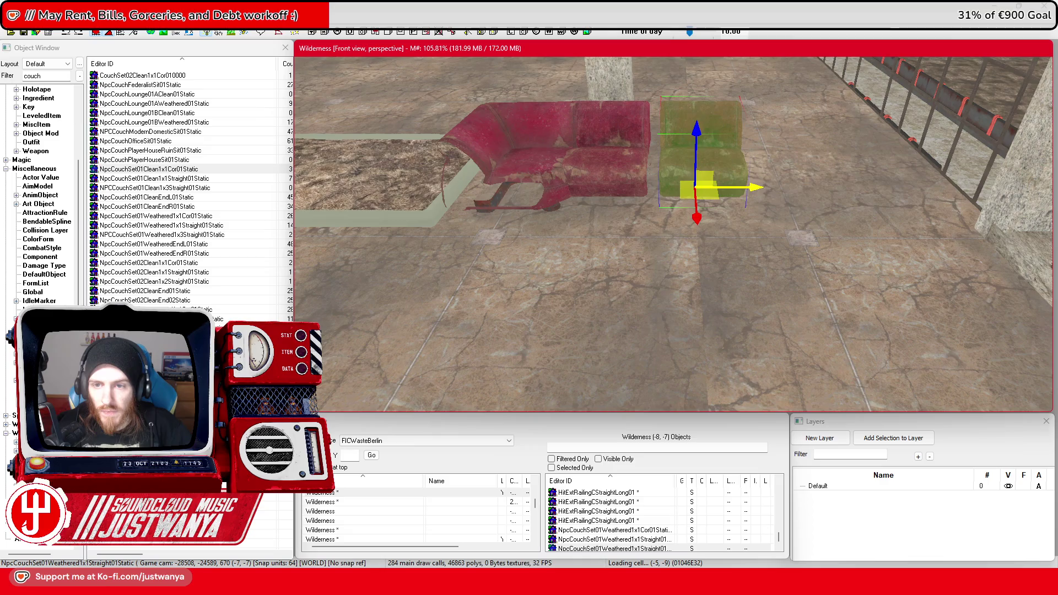
pyautogui.scroll(3, 685, 190)
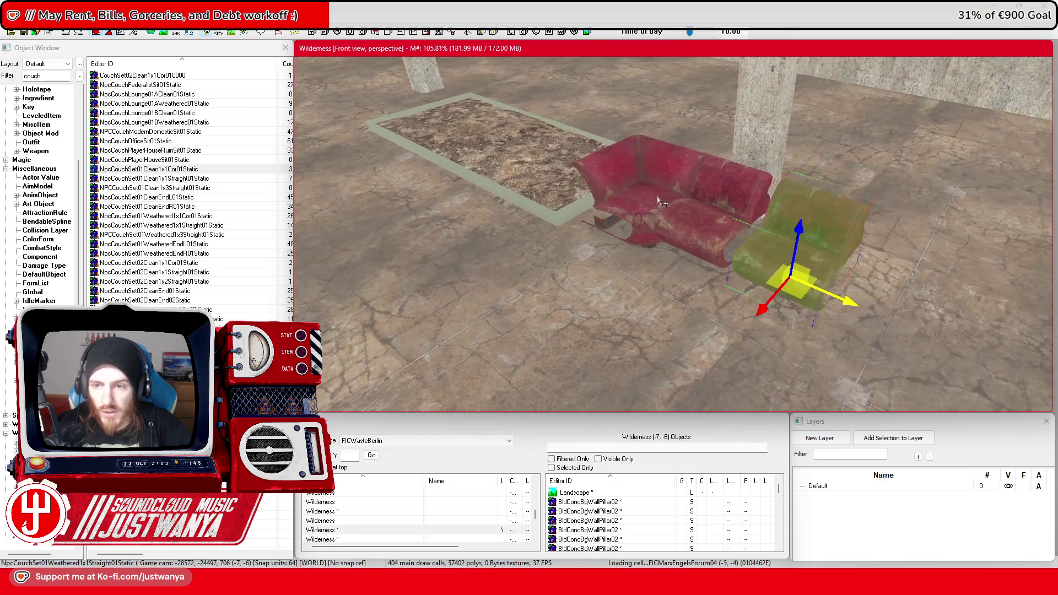
pyautogui.scroll(2, 683, 203)
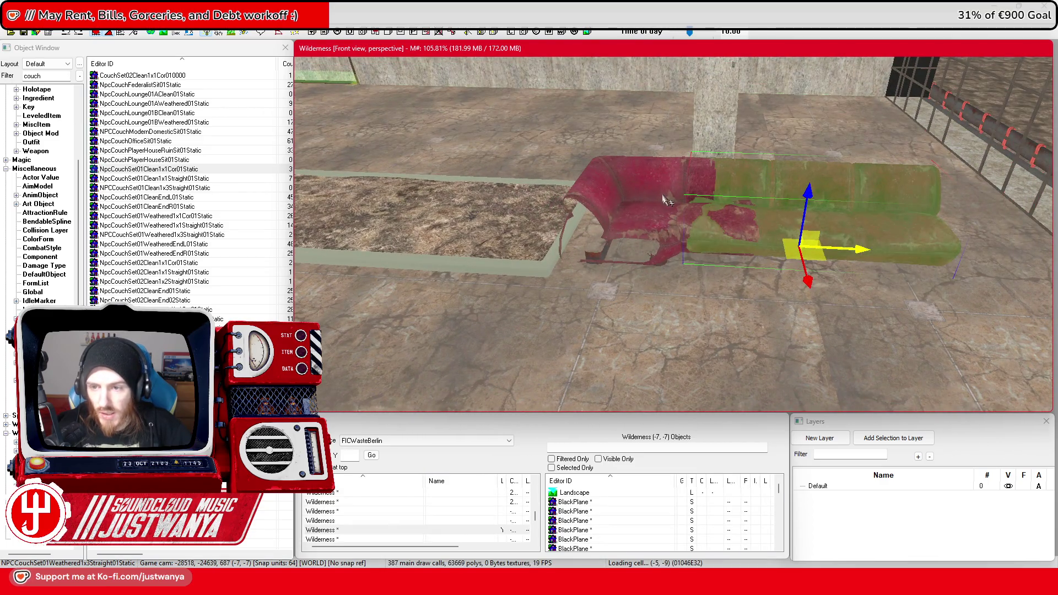
pyautogui.moveTo(842, 249); pyautogui.dragTo(820, 228)
pyautogui.moveTo(752, 226)
pyautogui.mouseDown()
pyautogui.moveTo(570, 209)
pyautogui.moveTo(757, 221)
pyautogui.moveTo(666, 221)
pyautogui.mouseUp()
# Set the tilted red corner couch back upright
pyautogui.moveTo(858, 244); pyautogui.dragTo(485, 248)
pyautogui.click(484, 248)
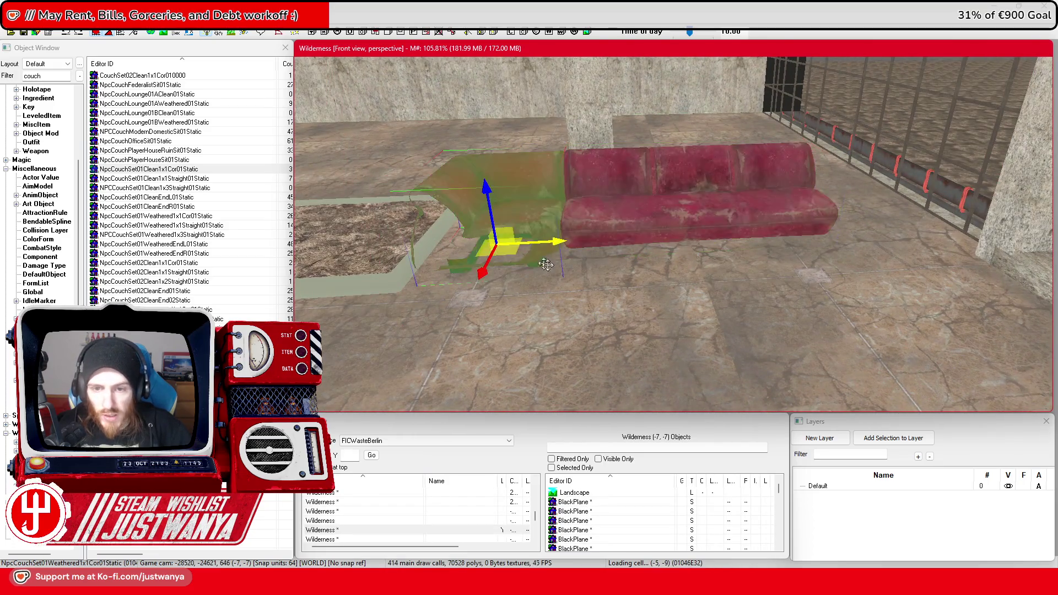
pyautogui.press('e')
pyautogui.hotkey('ctrl', 'z')
pyautogui.press('w')
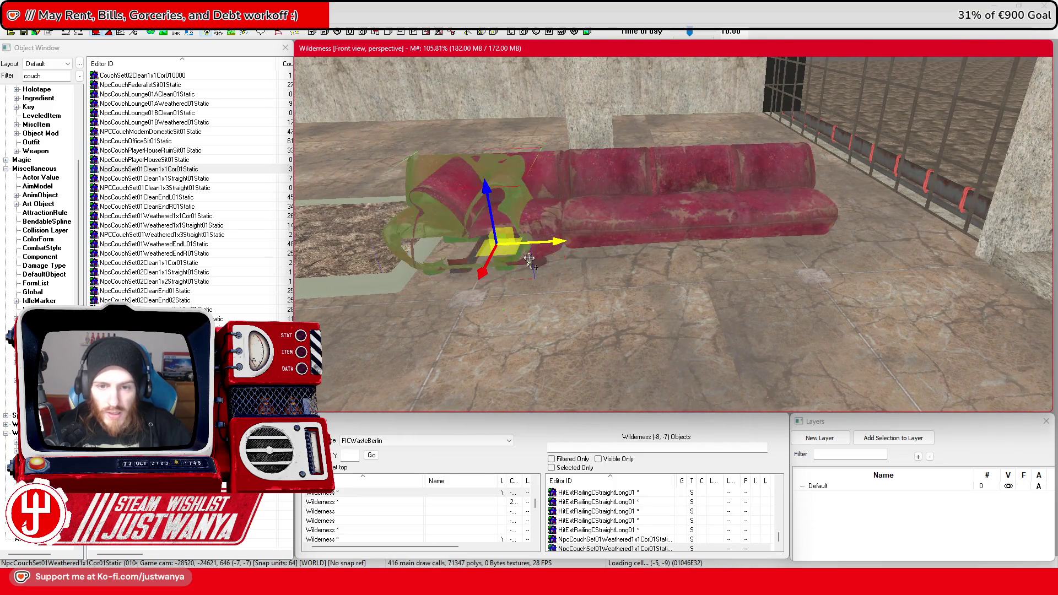
# Move another straight couch section to the right end of the couch row
pyautogui.click(898, 204)
pyautogui.moveTo(898, 204); pyautogui.dragTo(711, 190)
pyautogui.click(711, 190)
pyautogui.press('e')
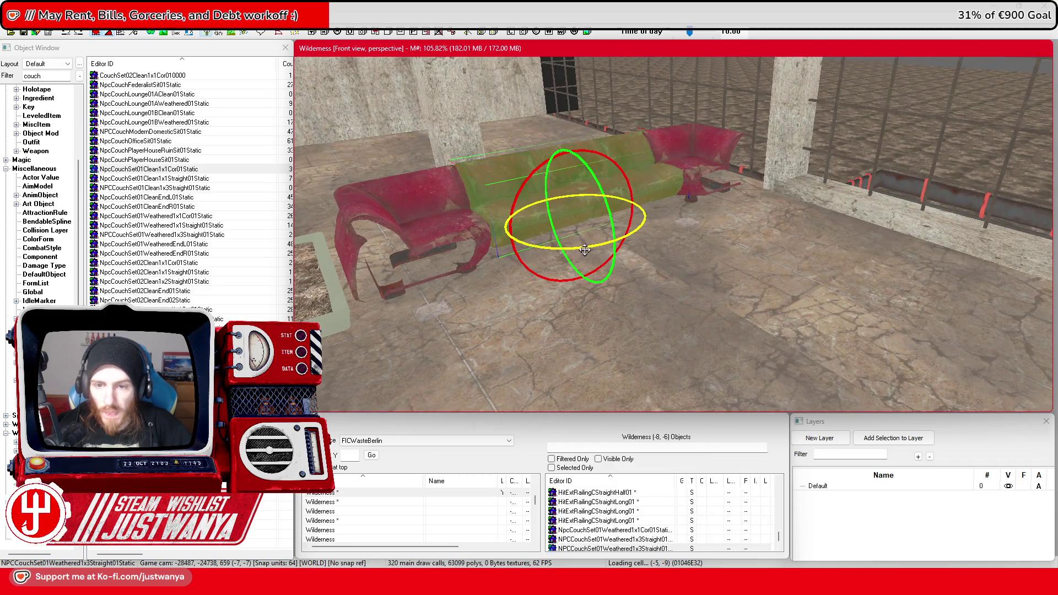
pyautogui.moveTo(618, 221)
pyautogui.mouseDown()
pyautogui.moveTo(771, 220)
pyautogui.moveTo(863, 247)
pyautogui.mouseUp()
pyautogui.scroll(-5, 863, 246)
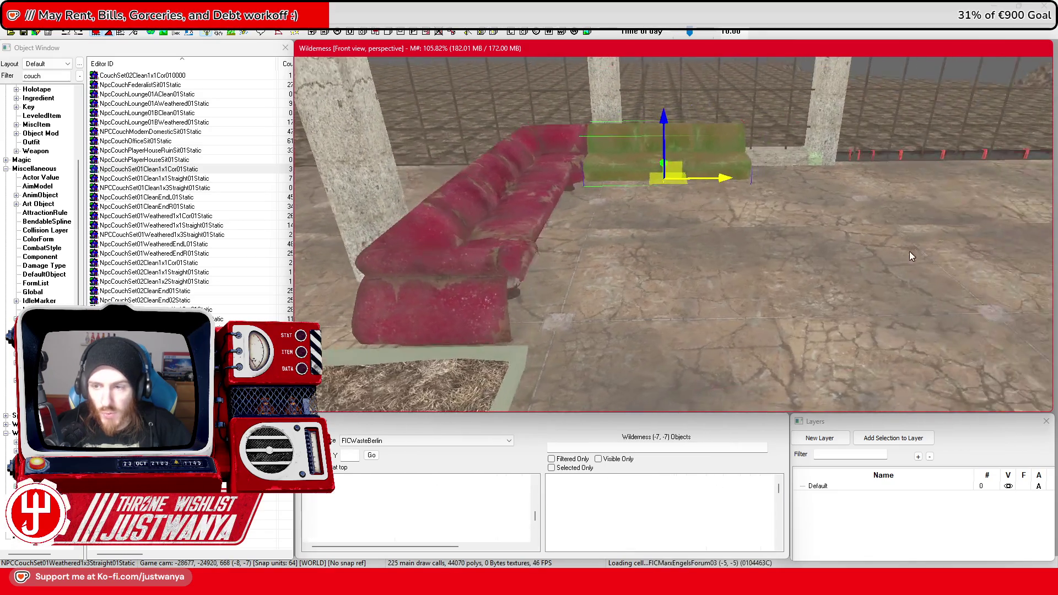
# Slide the straight couch piece further right along the wall
pyautogui.press('shift')
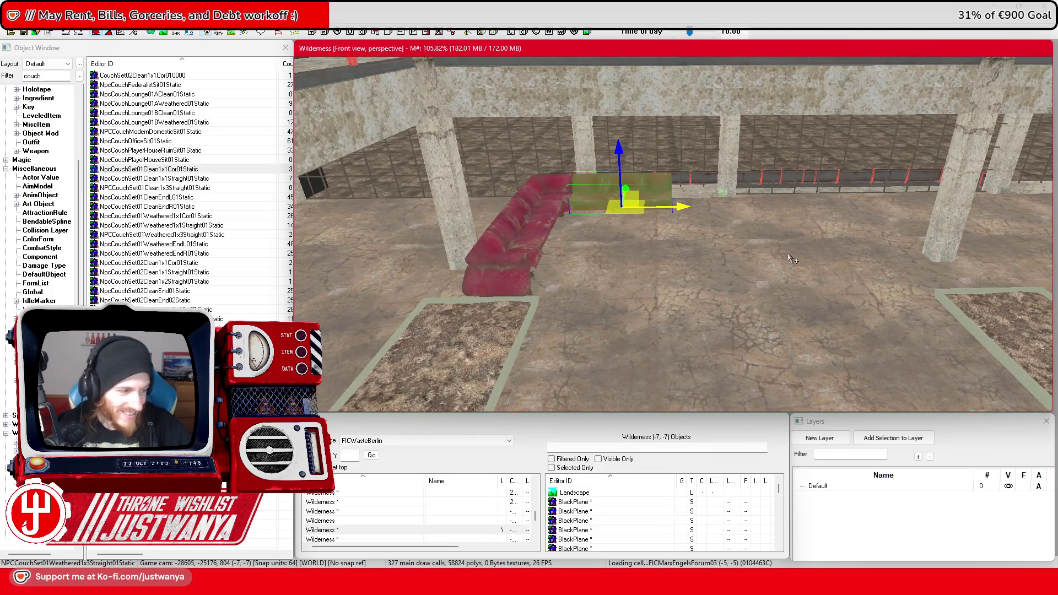
pyautogui.press('shift')
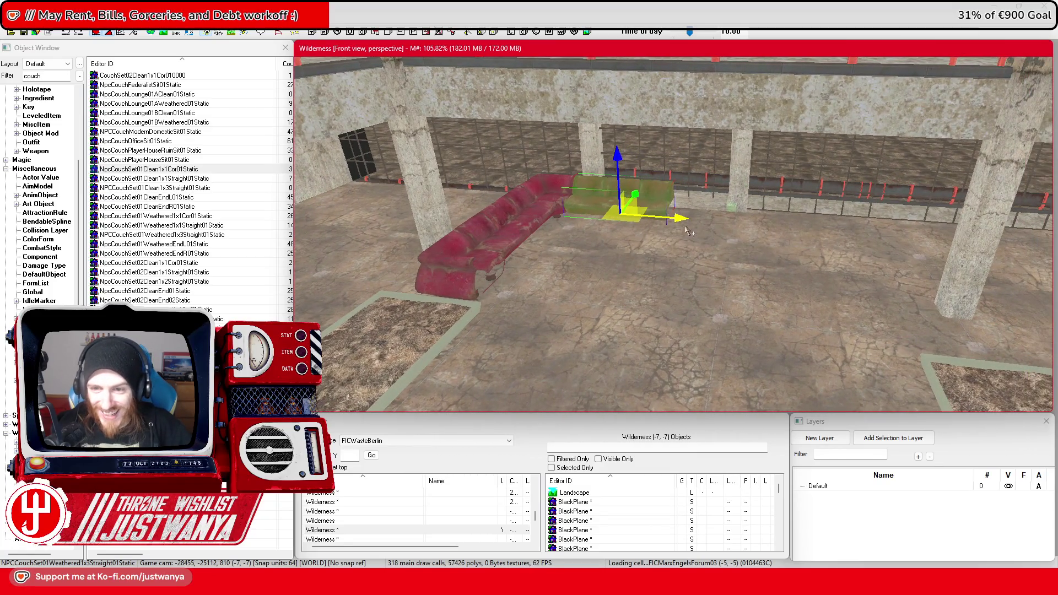
pyautogui.moveTo(663, 222)
pyautogui.mouseDown()
pyautogui.moveTo(863, 238)
pyautogui.moveTo(777, 226)
pyautogui.mouseUp()
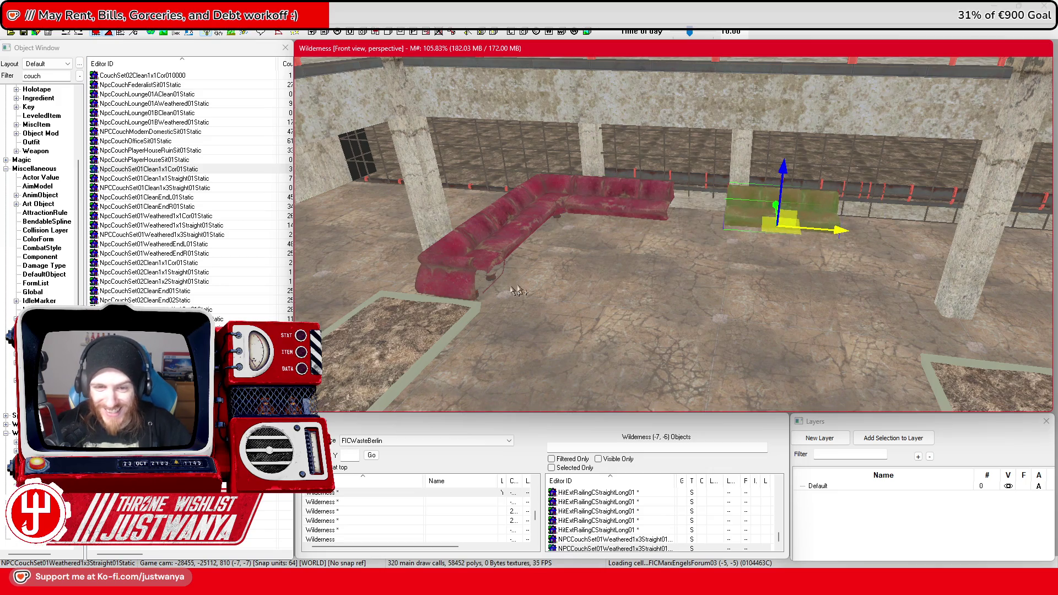
# Duplicate the L-couch's corner end piece and place the copy off to the right
pyautogui.click(463, 278)
pyautogui.hotkey('ctrl', 'd')
pyautogui.moveTo(463, 278)
pyautogui.mouseDown()
pyautogui.moveTo(900, 295)
pyautogui.moveTo(862, 314)
pyautogui.mouseUp()
pyautogui.moveTo(917, 342); pyautogui.dragTo(987, 348)
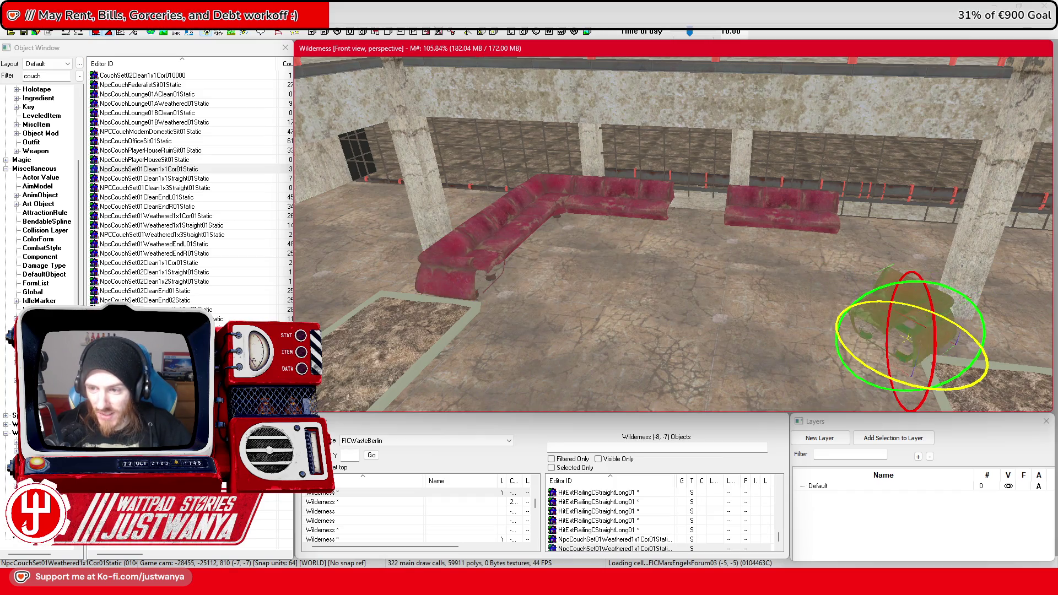
# Pull the back straight couch forward off the wall
pyautogui.press('w')
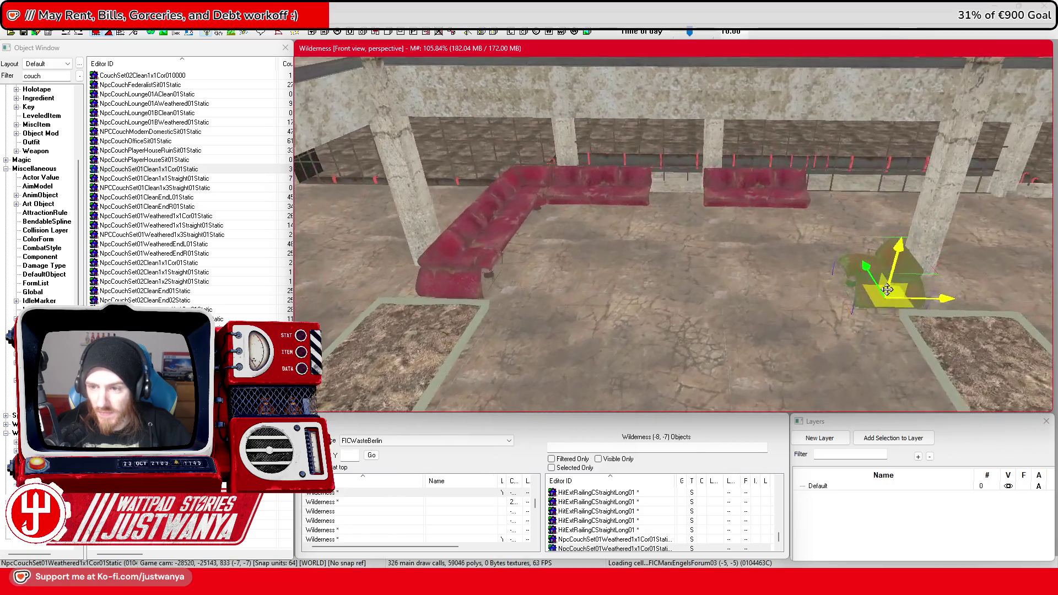
pyautogui.click(725, 209)
pyautogui.scroll(5, 711, 187)
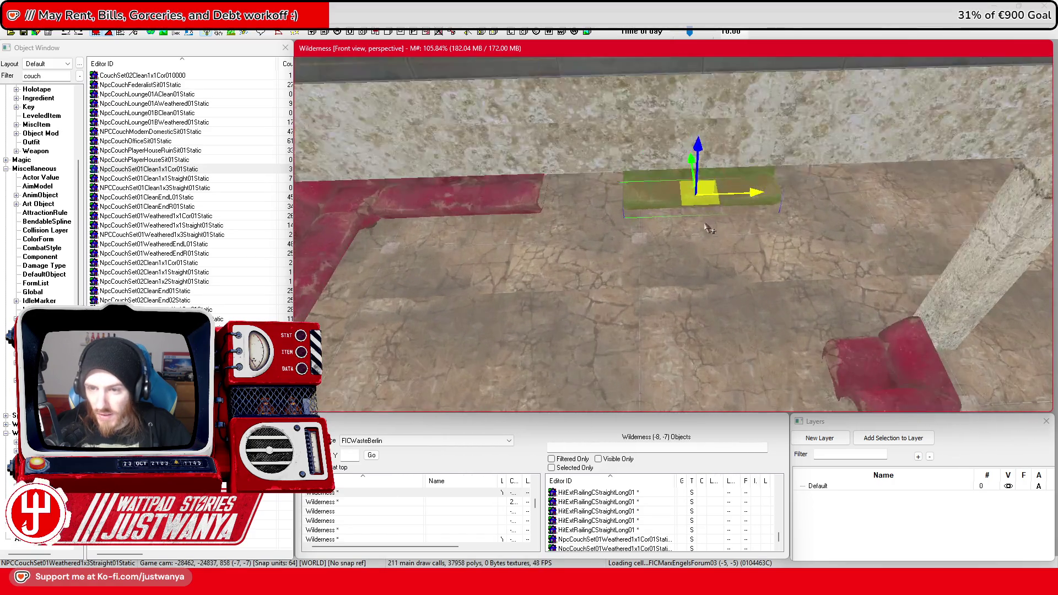
pyautogui.moveTo(683, 146)
pyautogui.mouseDown()
pyautogui.moveTo(695, 267)
pyautogui.moveTo(875, 234)
pyautogui.mouseUp()
pyautogui.scroll(2, 698, 232)
# Rotate the straight 1x3 couch 90° to run front-to-back, then select the EndL01 end piece
pyautogui.press('w')
pyautogui.click(880, 312)
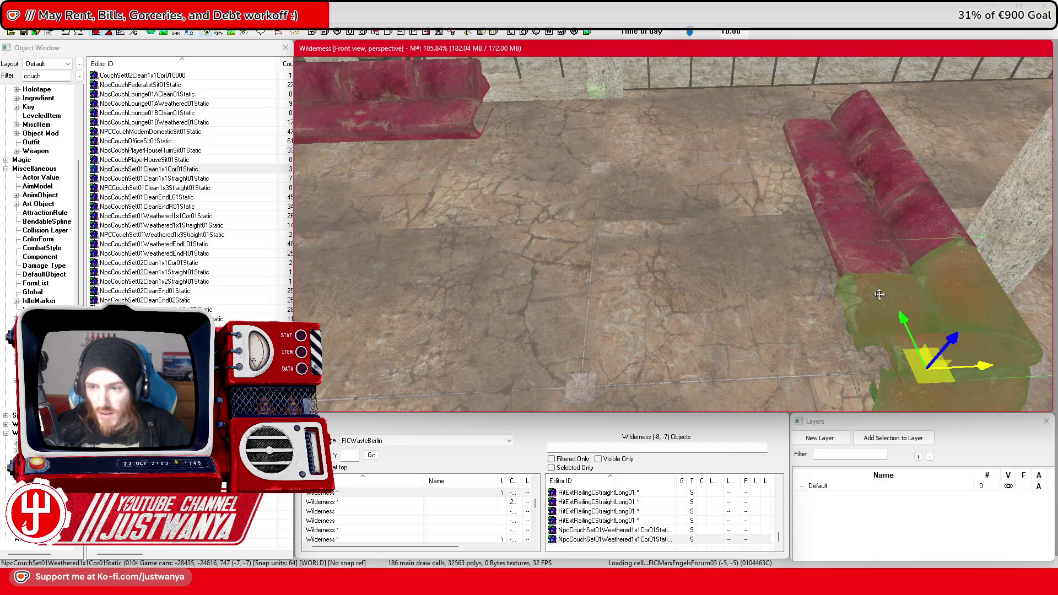
pyautogui.click(800, 91)
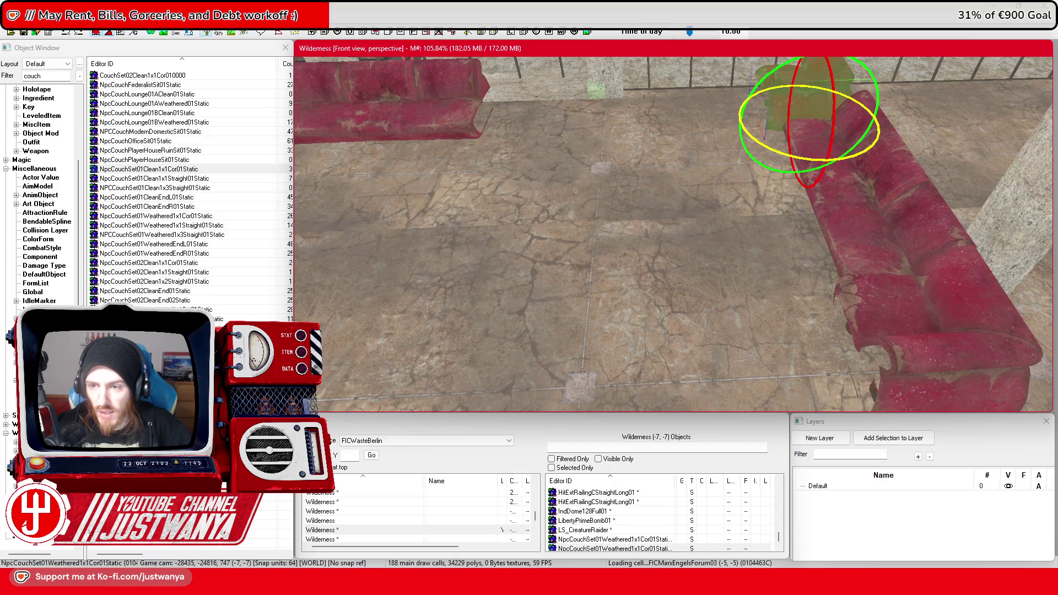
pyautogui.hotkey('ctrl', 'z')
pyautogui.hotkey('ctrl', 'z')
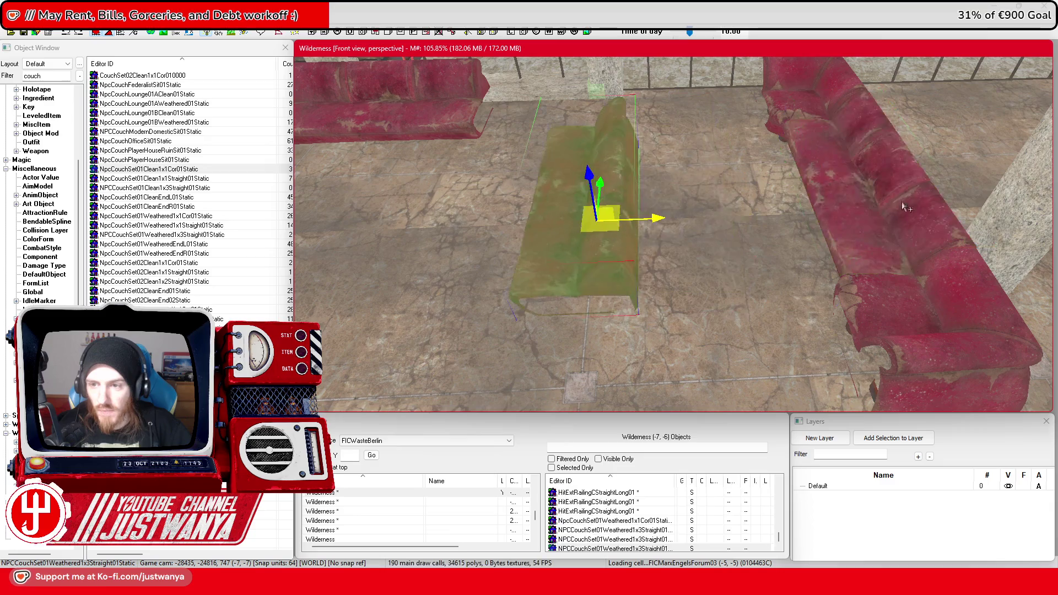
pyautogui.moveTo(629, 271); pyautogui.dragTo(573, 273)
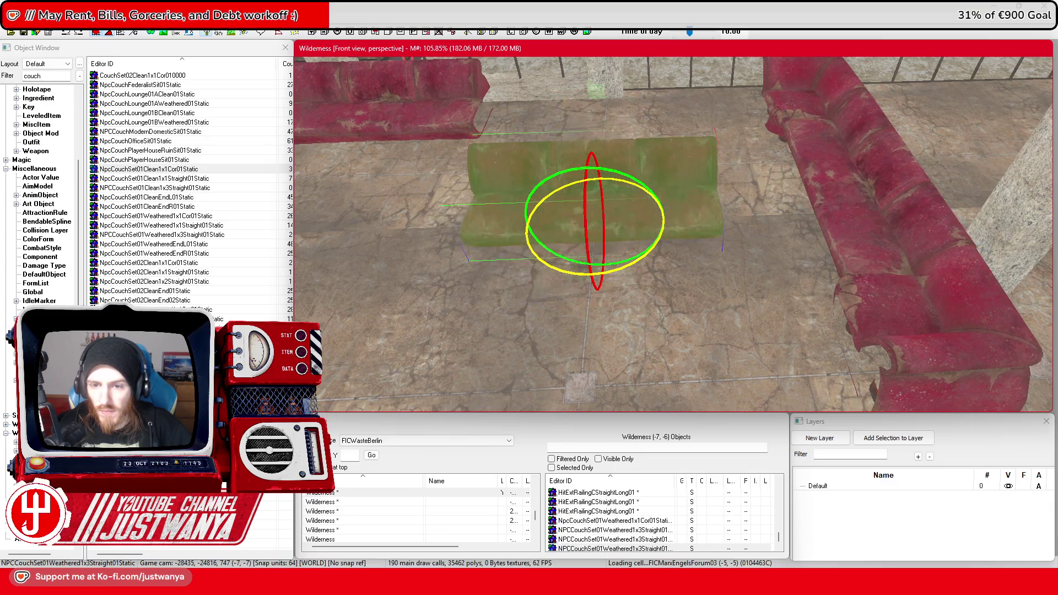
pyautogui.moveTo(716, 231); pyautogui.dragTo(759, 230)
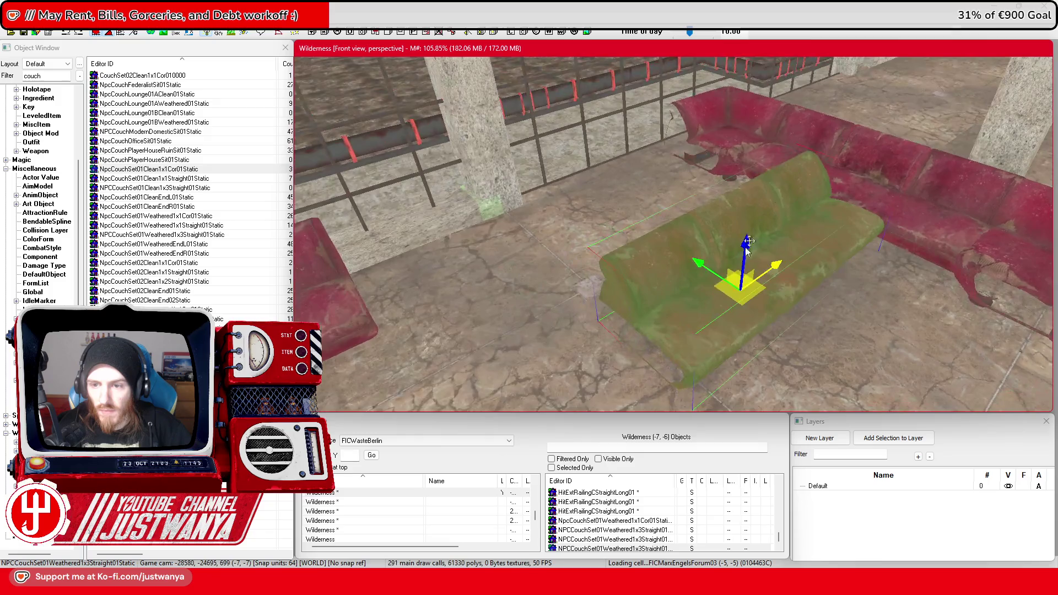
pyautogui.moveTo(705, 269); pyautogui.dragTo(633, 174)
pyautogui.click(834, 201)
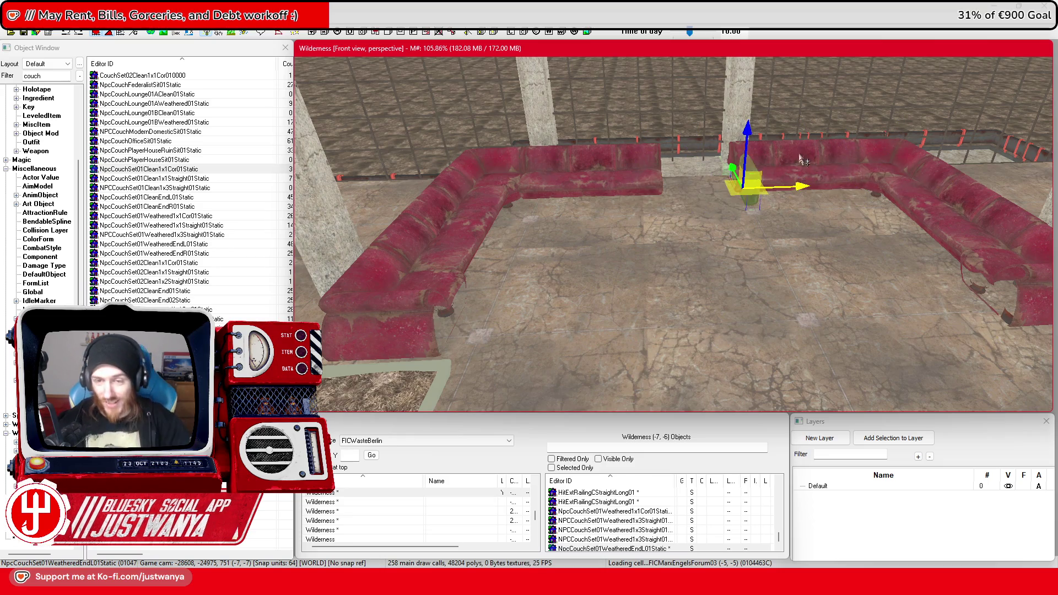
# Slide the EndR couch piece left along X into the gap between the back couch rows
pyautogui.scroll(5, 786, 146)
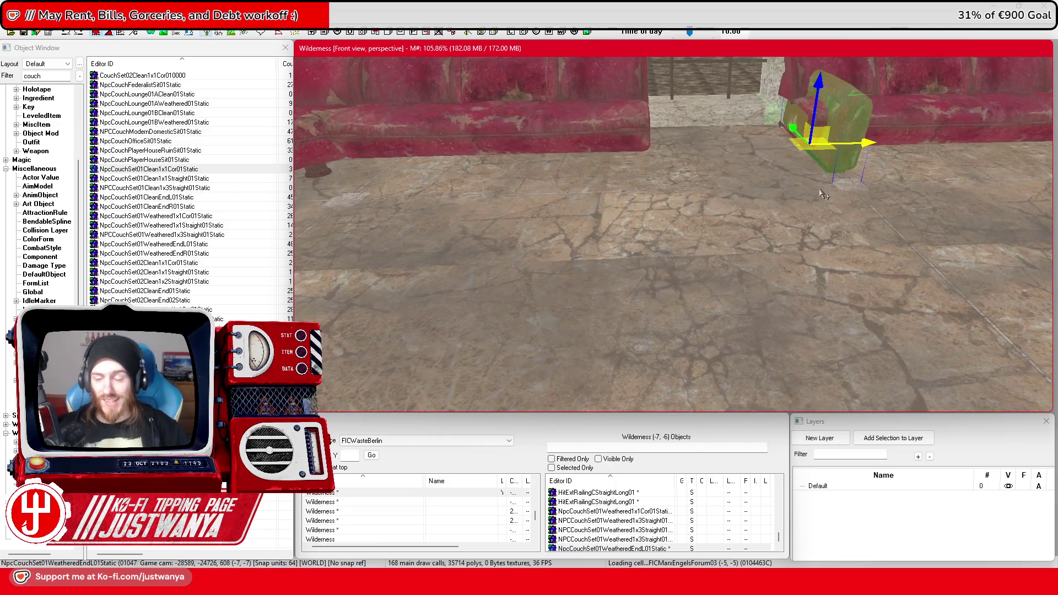
pyautogui.press('f')
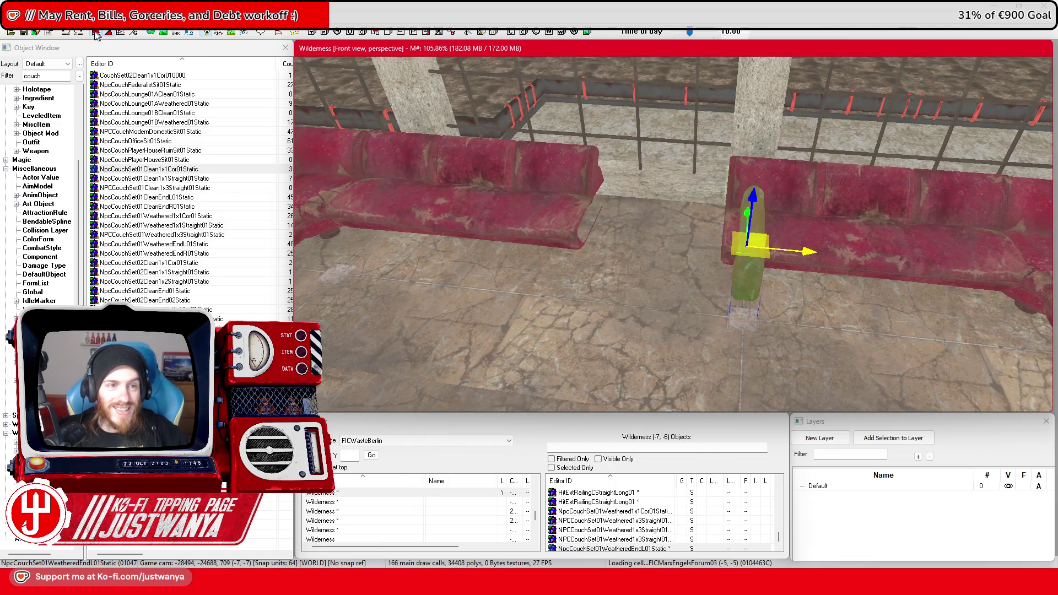
pyautogui.scroll(3, 758, 254)
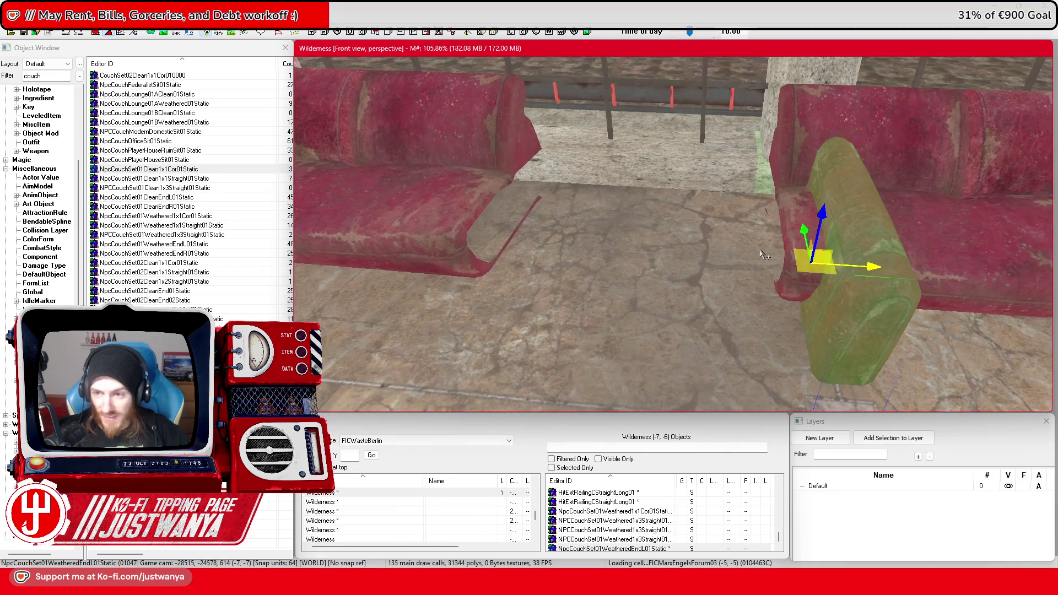
pyautogui.moveTo(816, 259); pyautogui.dragTo(744, 256)
pyautogui.scroll(-2, 796, 259)
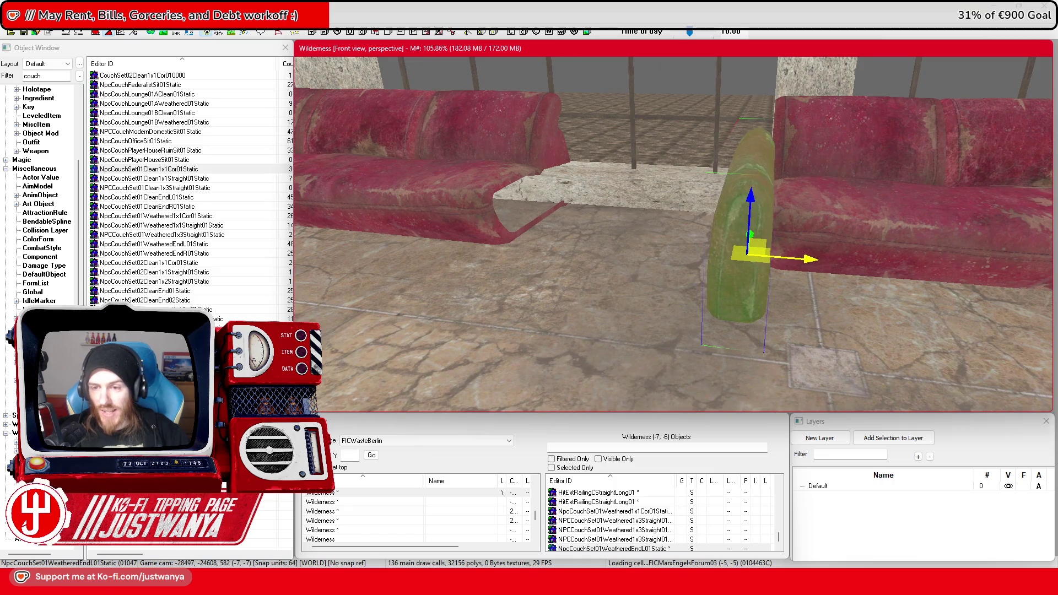
pyautogui.moveTo(822, 276)
pyautogui.mouseDown()
pyautogui.moveTo(779, 263)
pyautogui.moveTo(634, 259)
pyautogui.mouseUp()
pyautogui.scroll(1, 780, 262)
pyautogui.scroll(1, 779, 263)
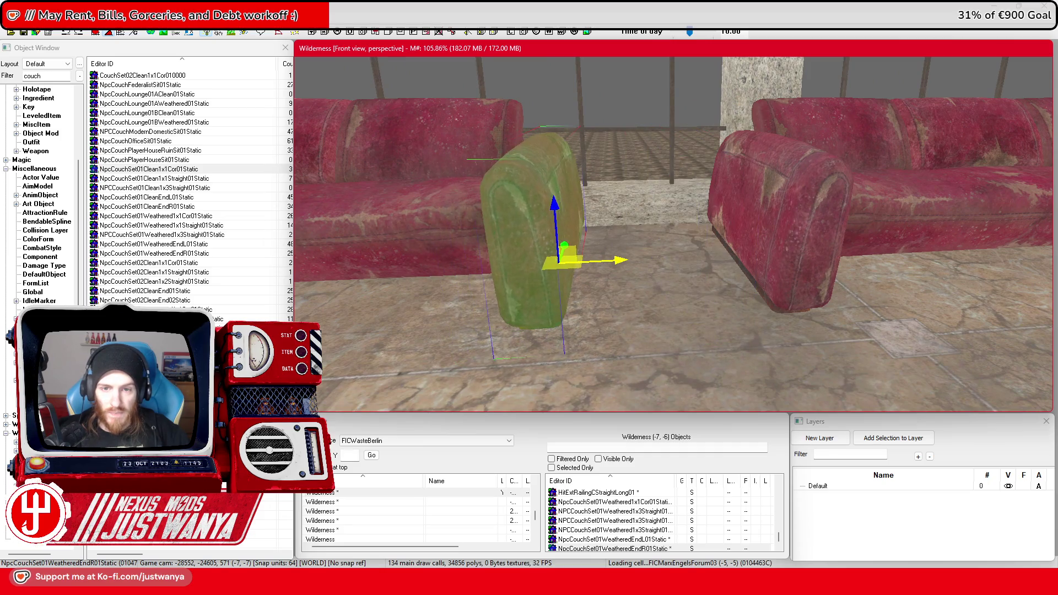
pyautogui.scroll(-1, 629, 259)
pyautogui.scroll(1, 629, 259)
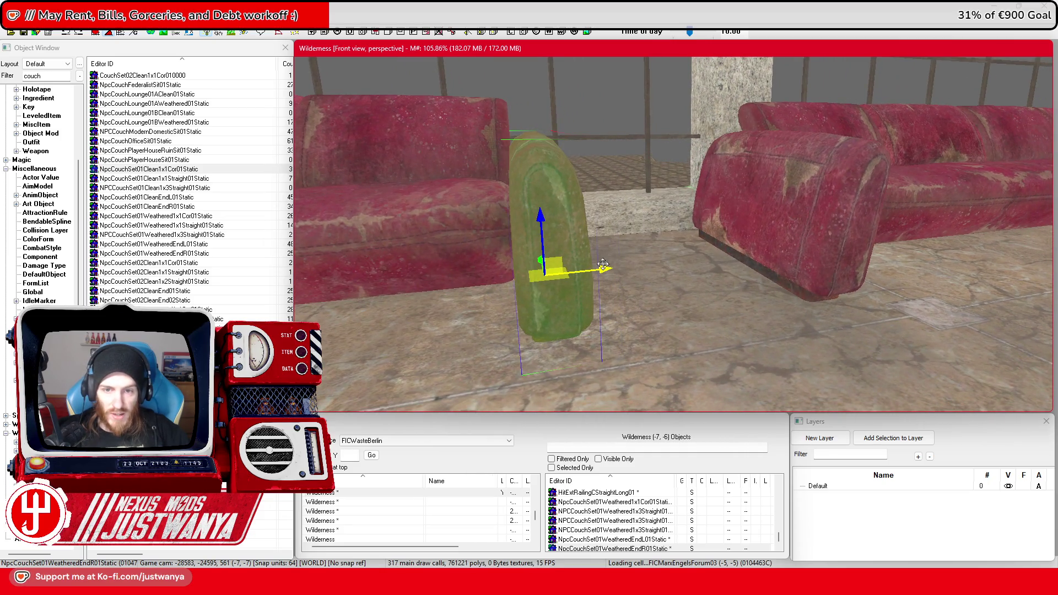
pyautogui.scroll(-3, 603, 264)
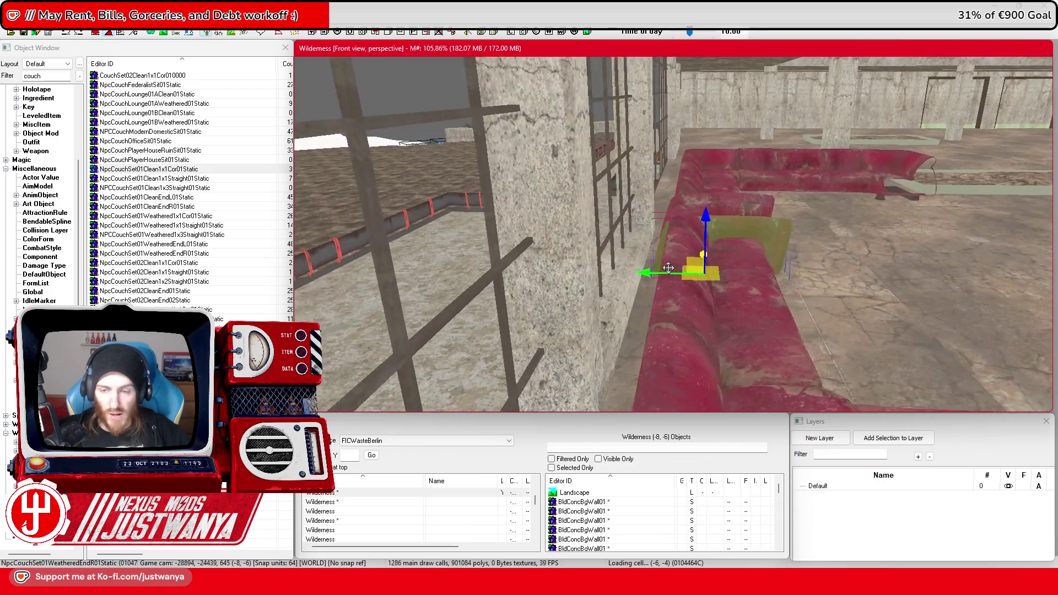
pyautogui.moveTo(669, 268); pyautogui.dragTo(577, 272)
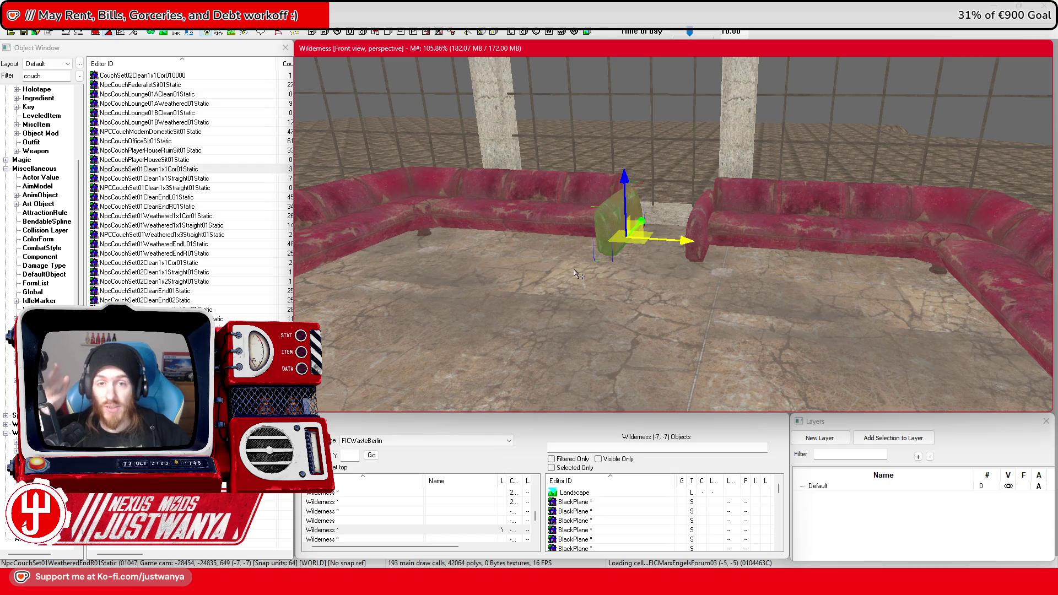
pyautogui.moveTo(600, 267)
pyautogui.mouseDown()
pyautogui.moveTo(583, 277)
pyautogui.moveTo(562, 242)
pyautogui.mouseUp()
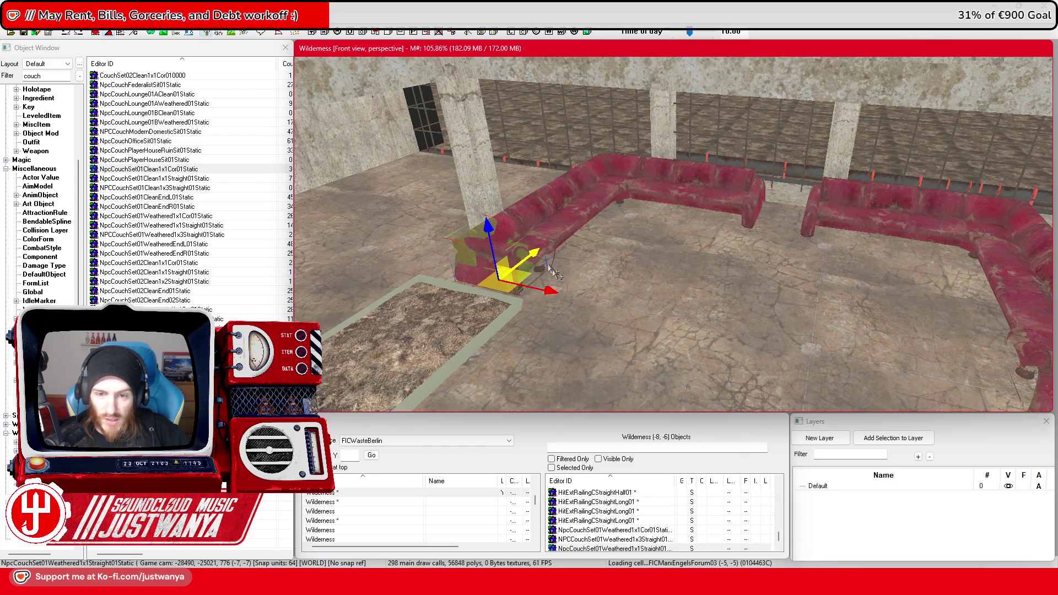
# Rotate the weathered 1x1 straight seat and slide it until it butts against the red couch
pyautogui.press('e')
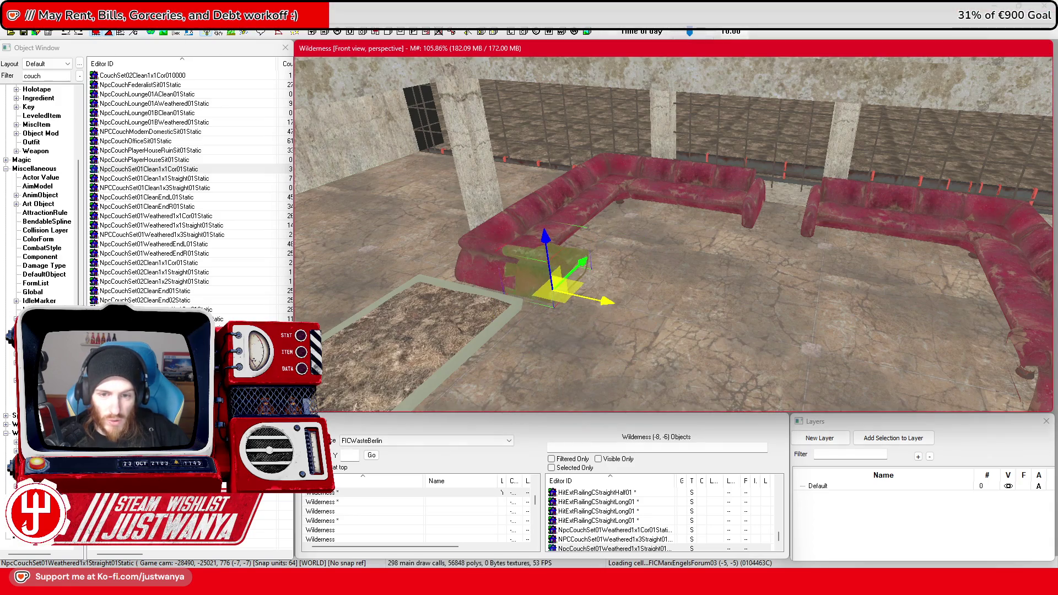
pyautogui.scroll(3, 633, 319)
pyautogui.press('shift')
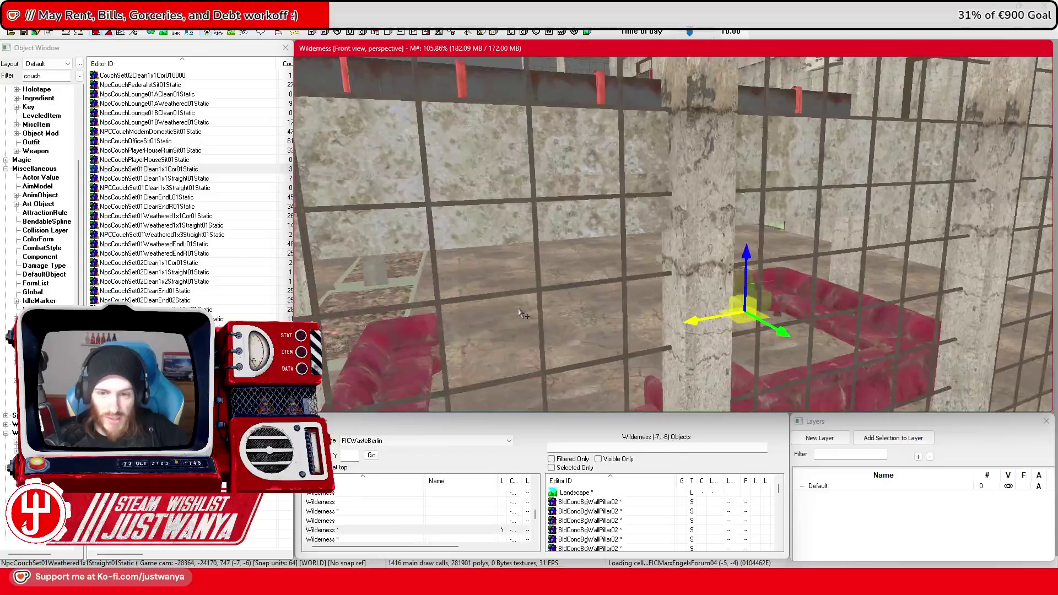
pyautogui.scroll(-5, 521, 315)
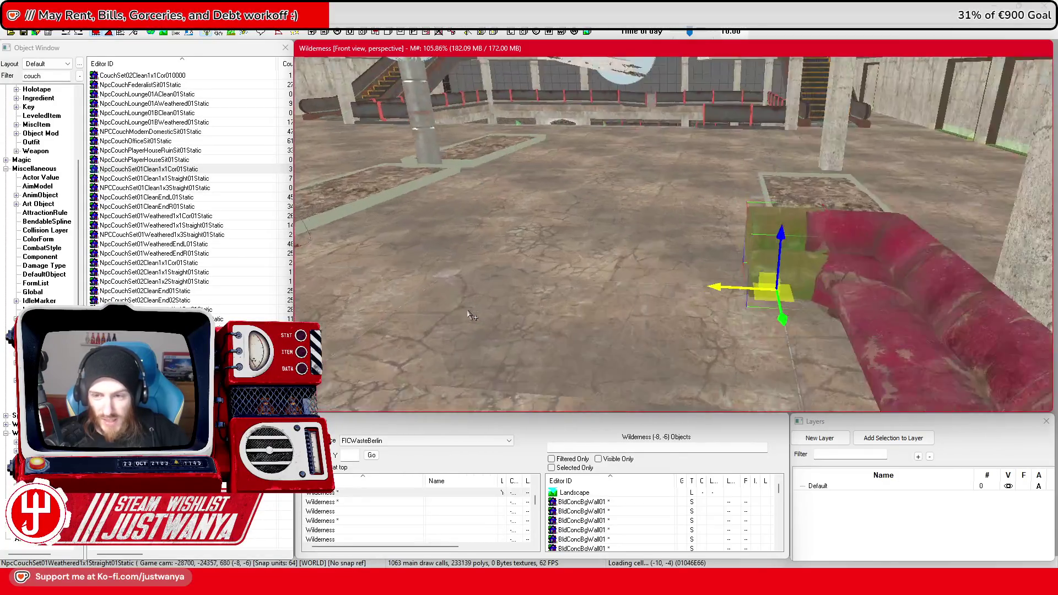
pyautogui.press('shift')
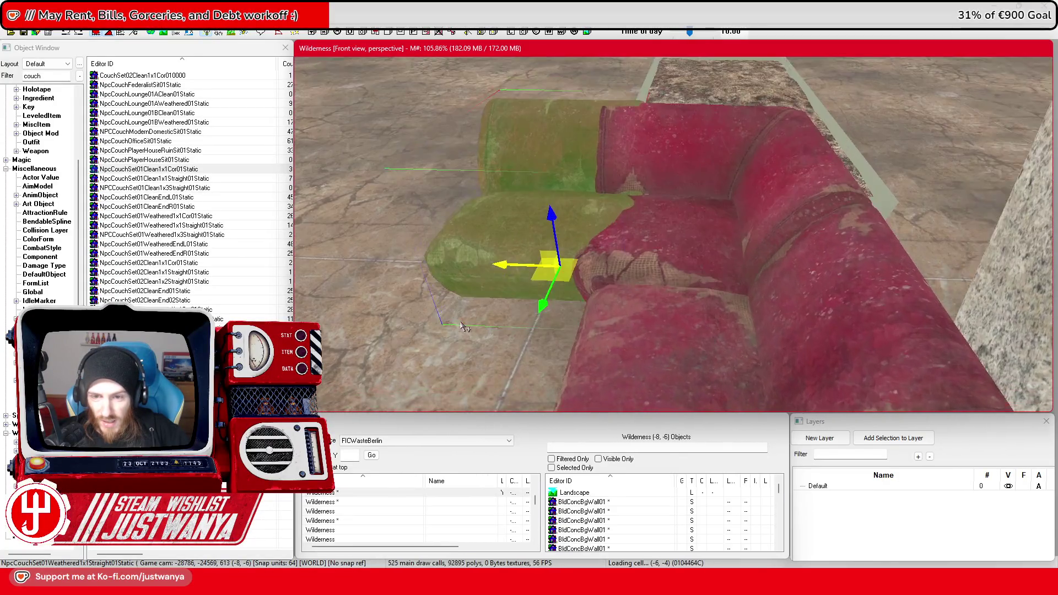
pyautogui.scroll(5, 655, 286)
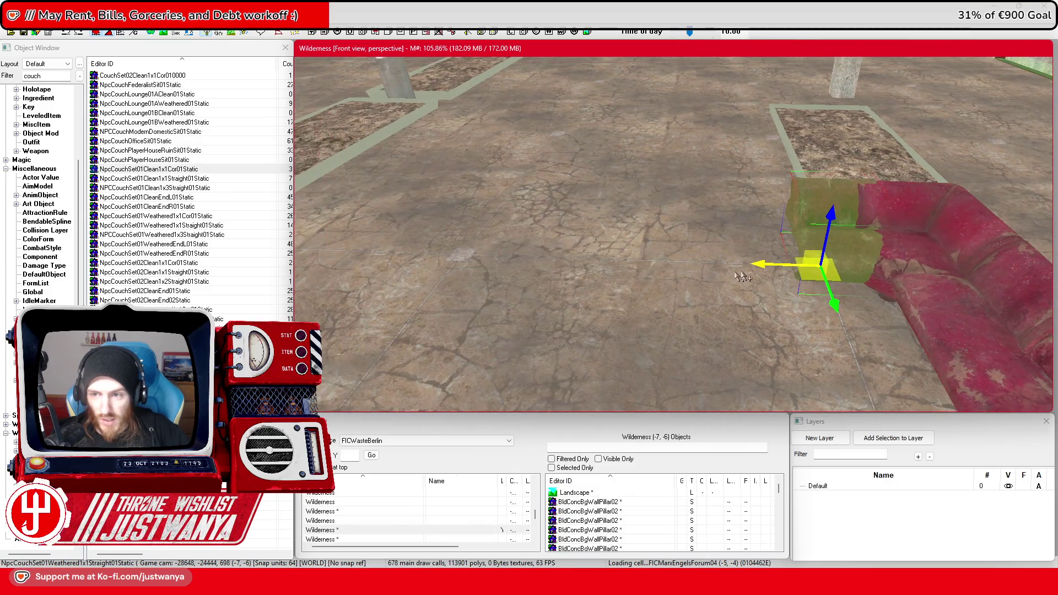
pyautogui.moveTo(783, 266); pyautogui.dragTo(427, 253)
pyautogui.press('shift')
pyautogui.press('shift')
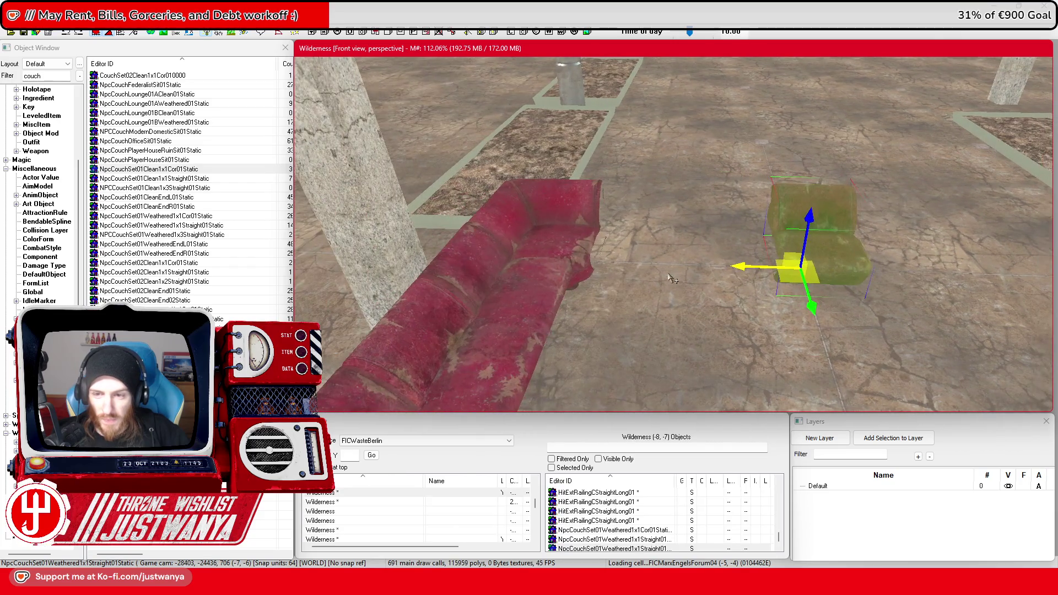
pyautogui.moveTo(744, 269); pyautogui.dragTo(573, 262)
pyautogui.press('shift')
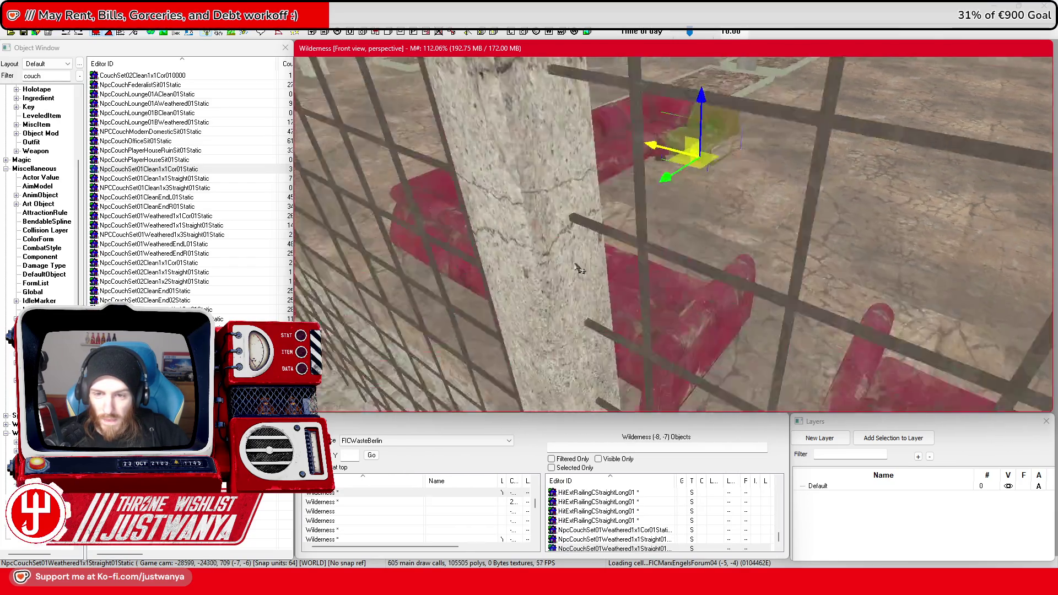
# Select the couch end piece and duplicate it
pyautogui.click(710, 241)
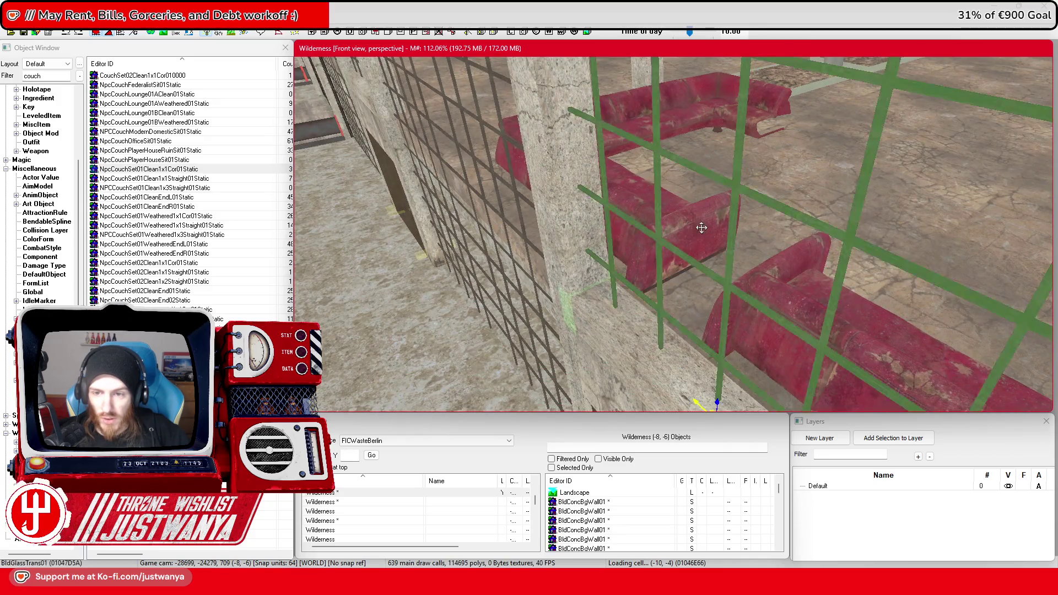
pyautogui.scroll(5, 701, 229)
pyautogui.click(490, 248)
pyautogui.hotkey('ctrl', 'd')
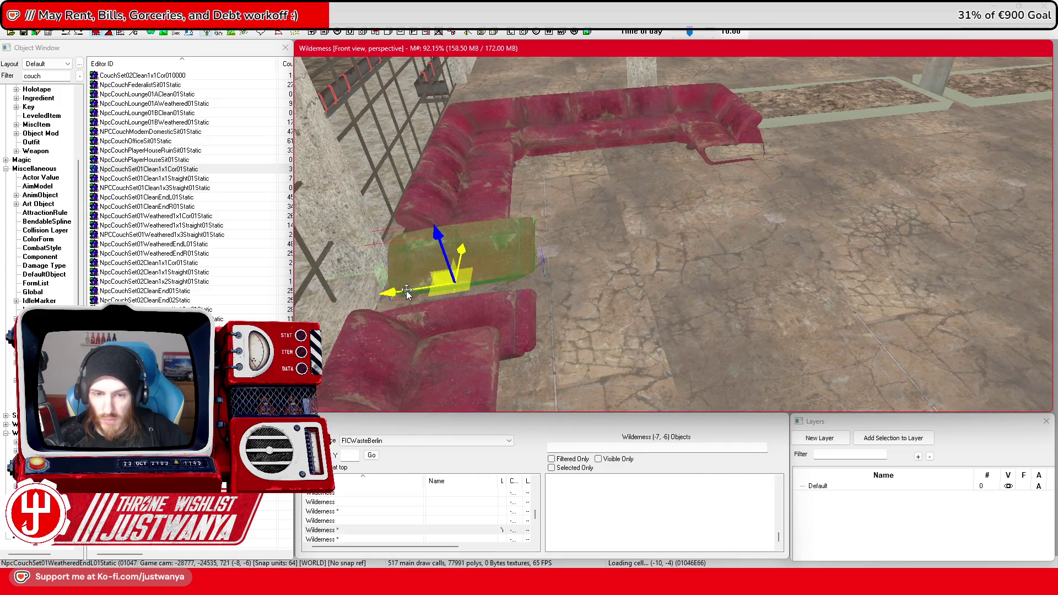
# Move the copied end piece off the original, rotate it, and push it against the red couch
pyautogui.moveTo(490, 248); pyautogui.dragTo(752, 184)
pyautogui.press('e')
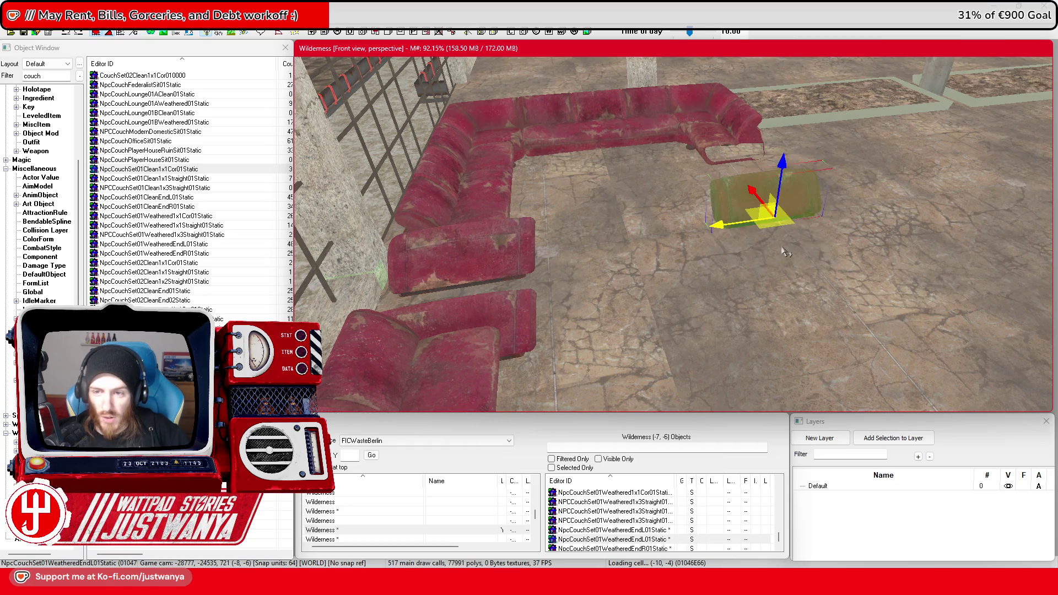
pyautogui.scroll(5, 786, 251)
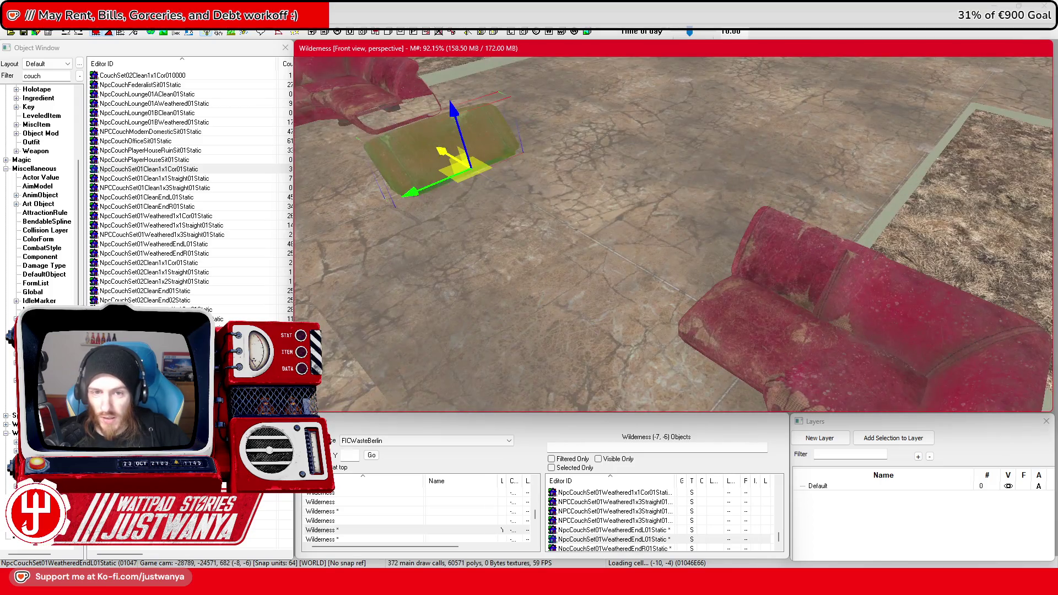
pyautogui.press('shift')
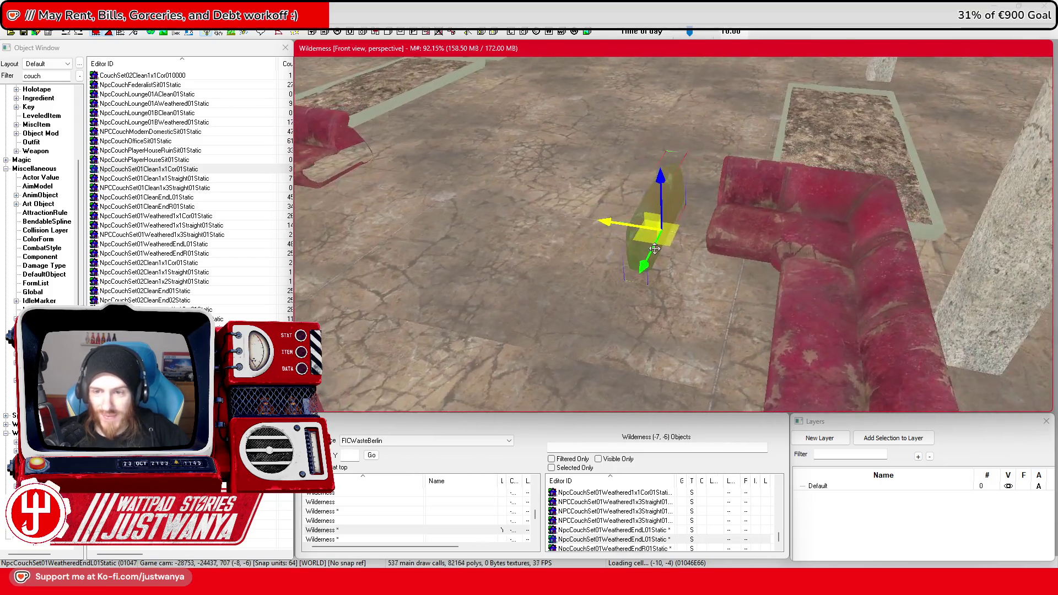
pyautogui.scroll(2, 655, 249)
pyautogui.click(100, 34)
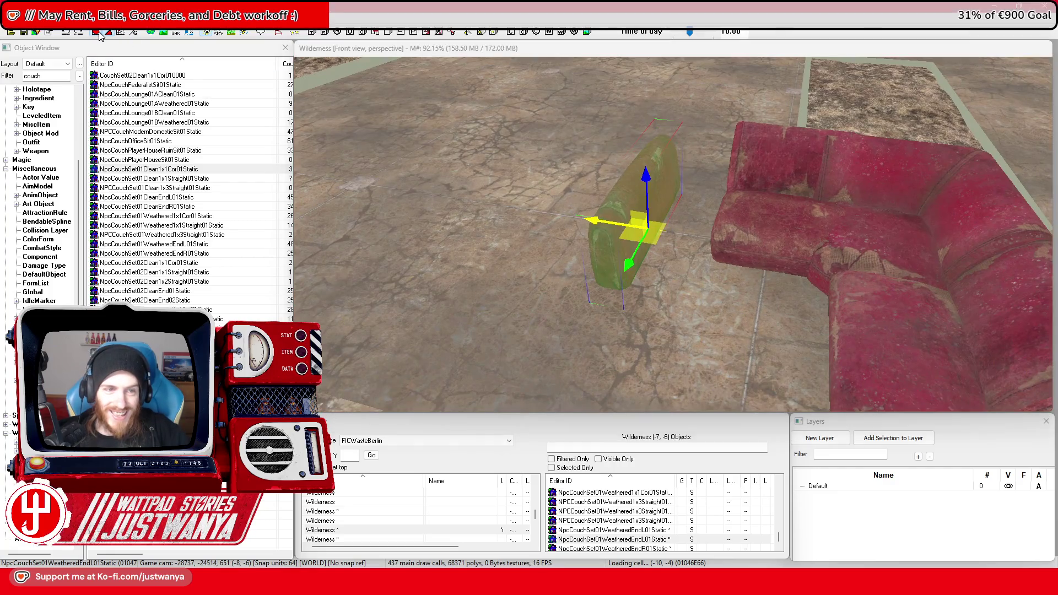
pyautogui.moveTo(633, 240); pyautogui.dragTo(692, 249)
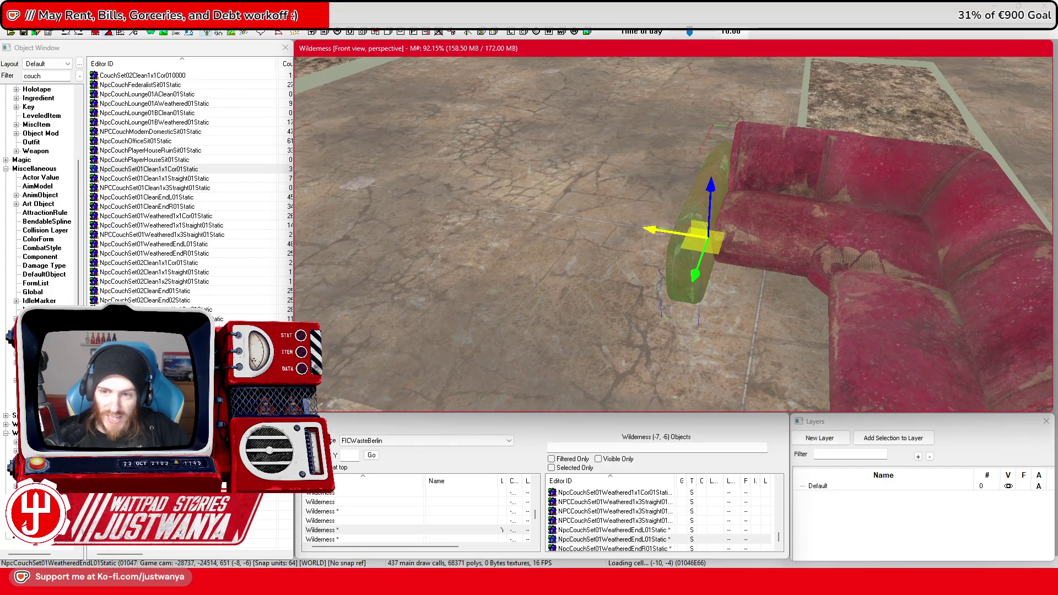
# Move the end piece across to cap the open end of the right couch group
pyautogui.press('shift')
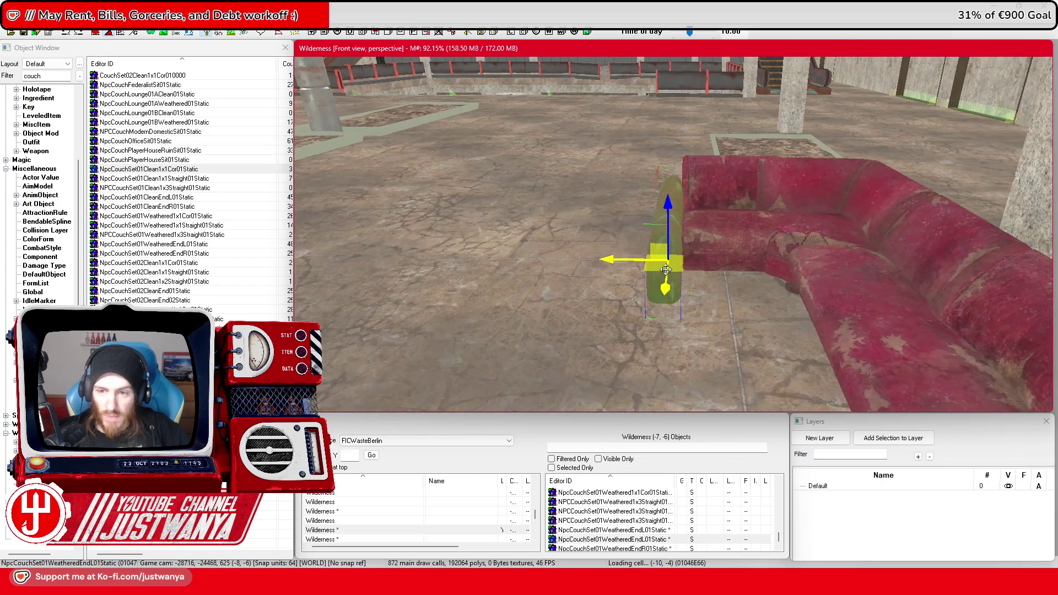
pyautogui.press('shift')
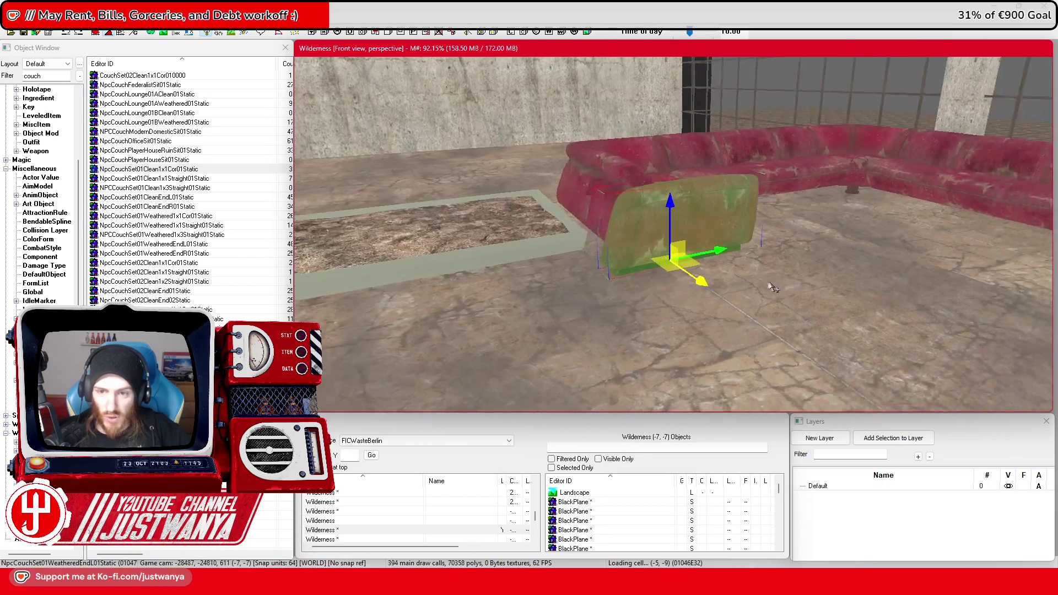
pyautogui.press('shift')
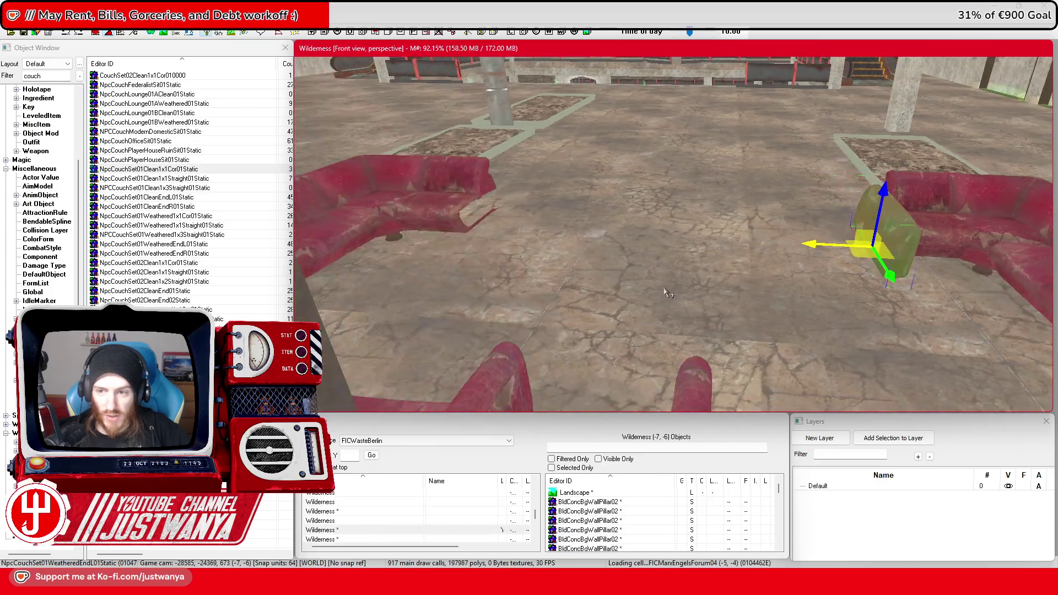
pyautogui.moveTo(825, 263); pyautogui.dragTo(730, 260)
pyautogui.press('shift')
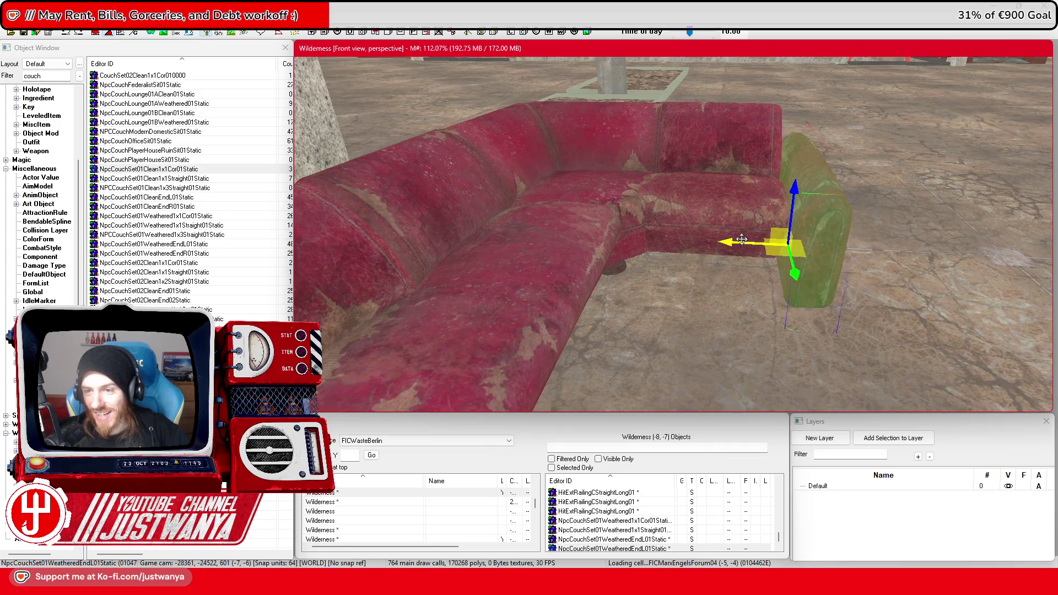
pyautogui.scroll(-2, 684, 251)
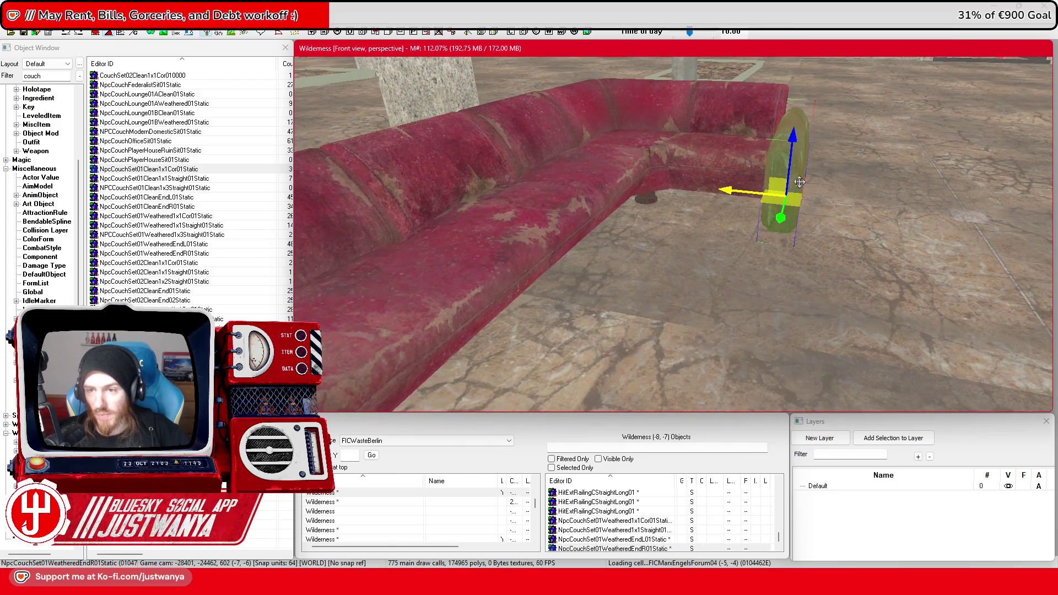
pyautogui.scroll(-10, 800, 182)
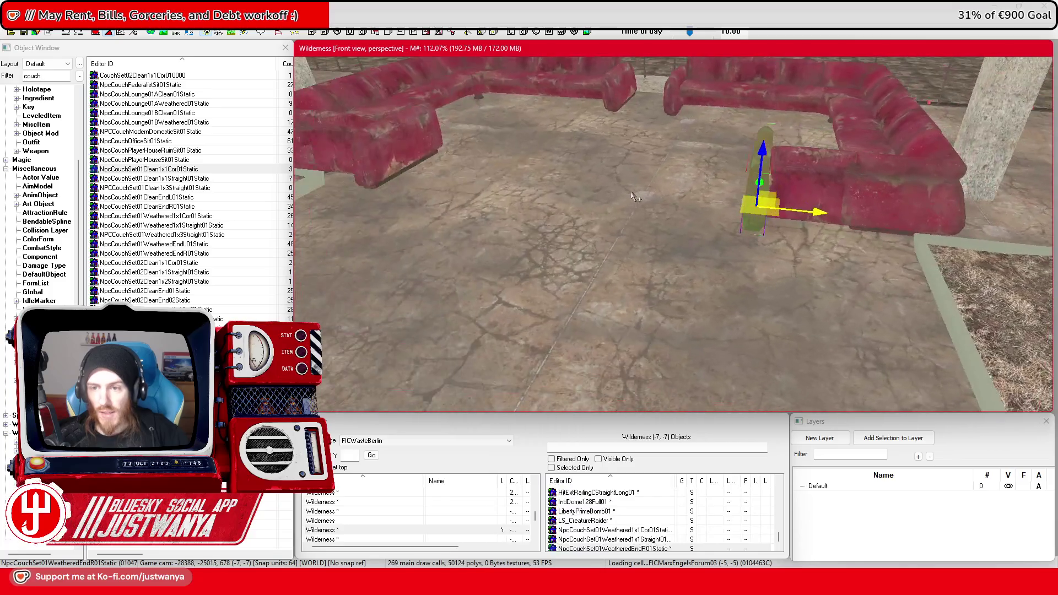
pyautogui.scroll(-5, 635, 197)
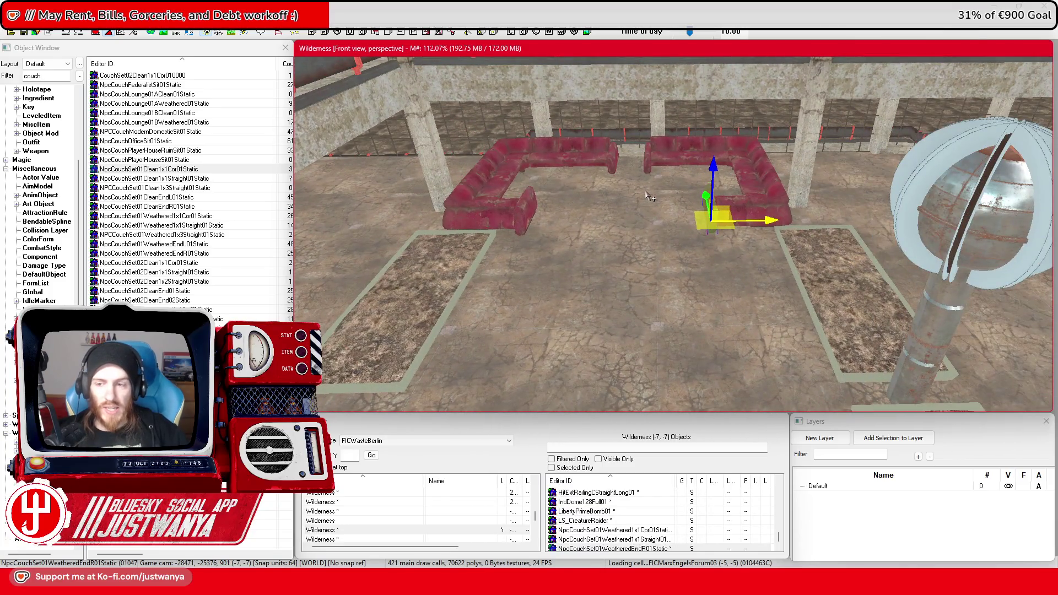
pyautogui.scroll(2, 651, 196)
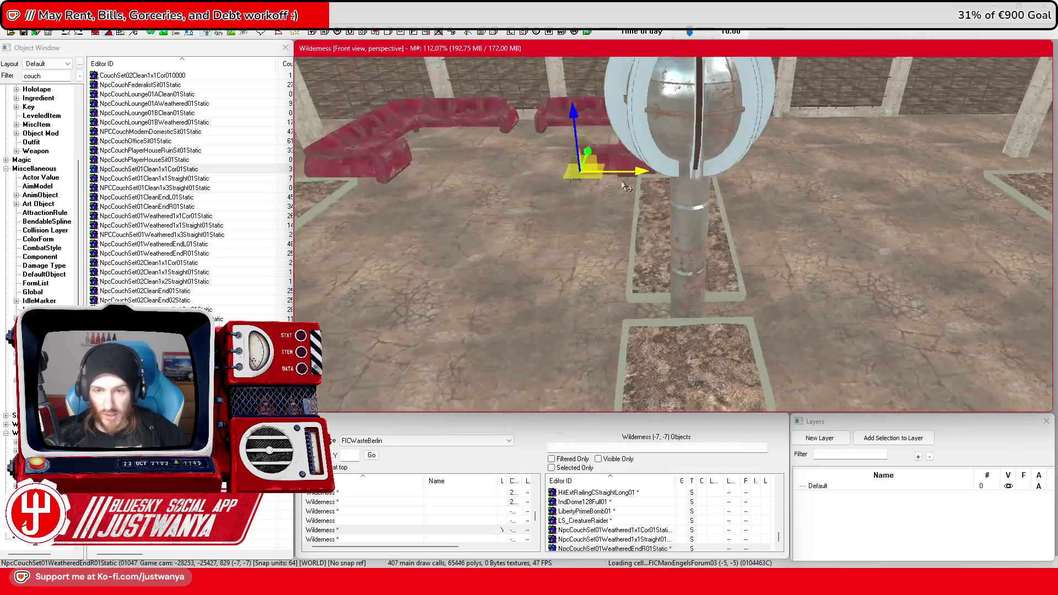
pyautogui.scroll(3, 644, 184)
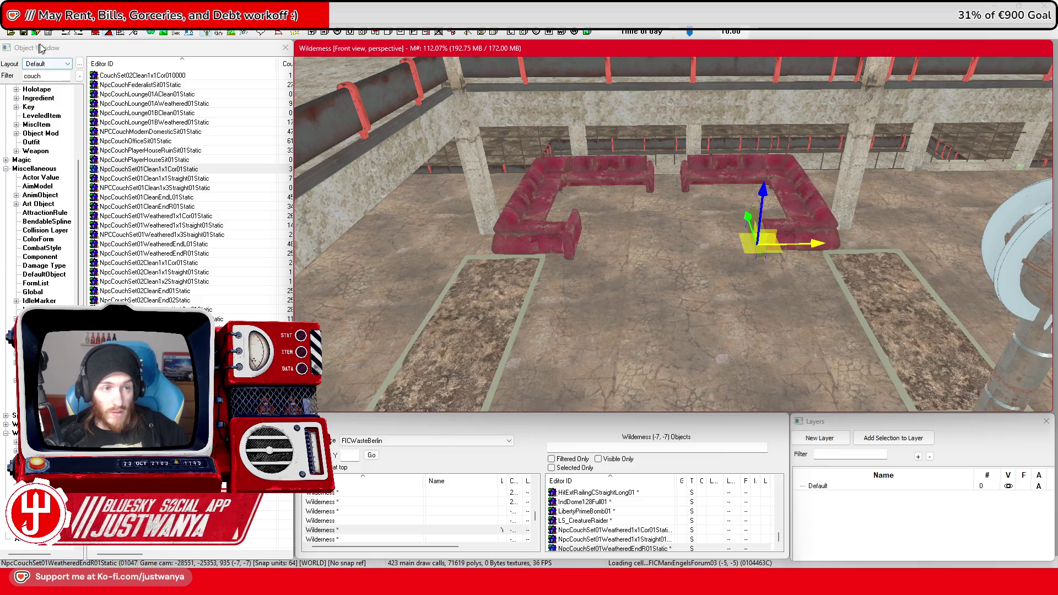
pyautogui.scroll(3, 548, 199)
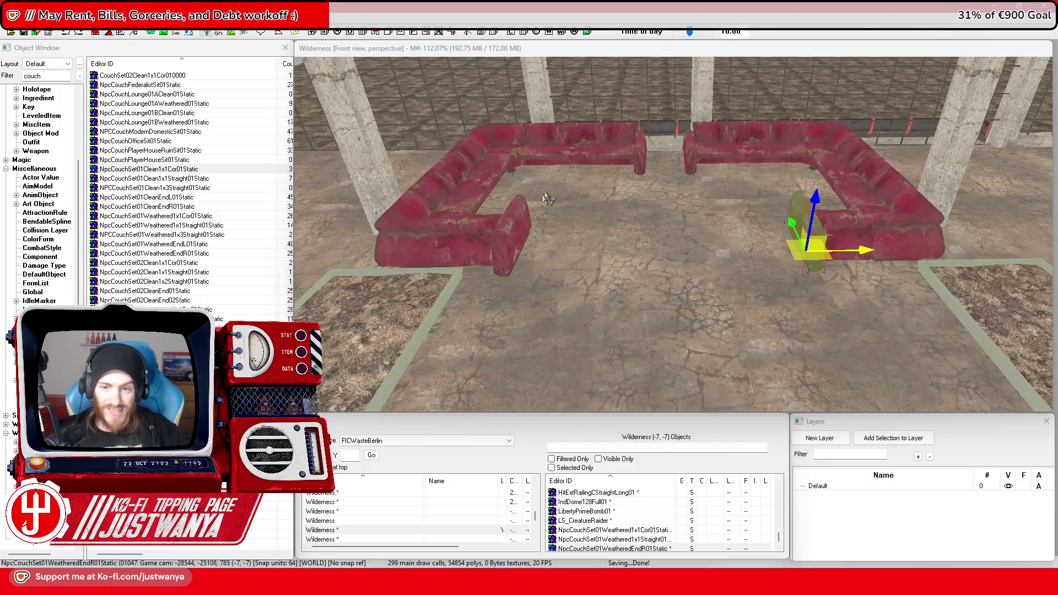
# Move the long left and back couch sections right, clear of the other couches
pyautogui.click(472, 241)
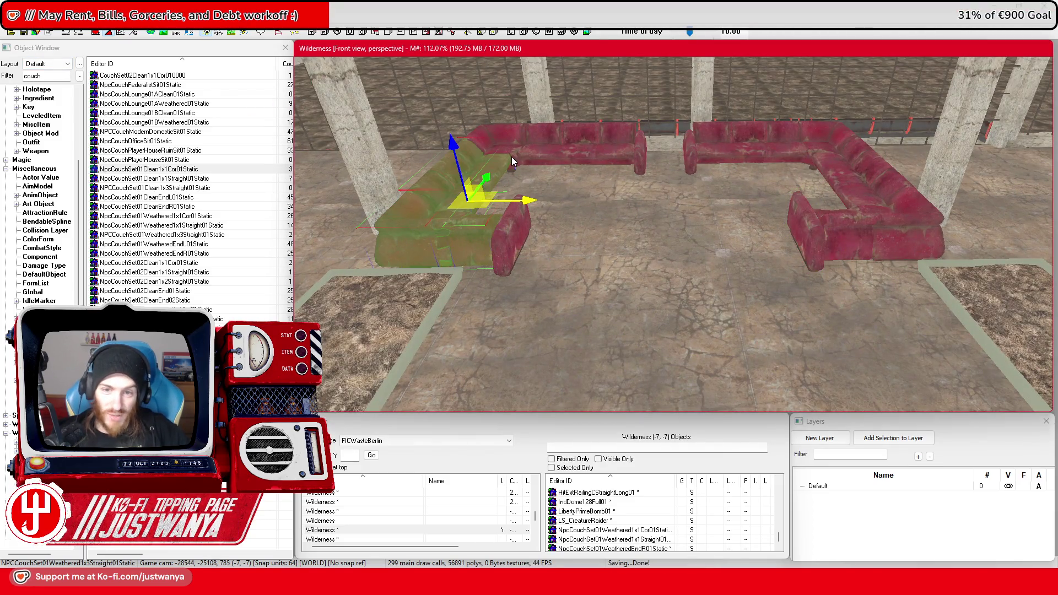
pyautogui.keyDown('ctrl'); pyautogui.click(609, 159); pyautogui.keyUp('ctrl')
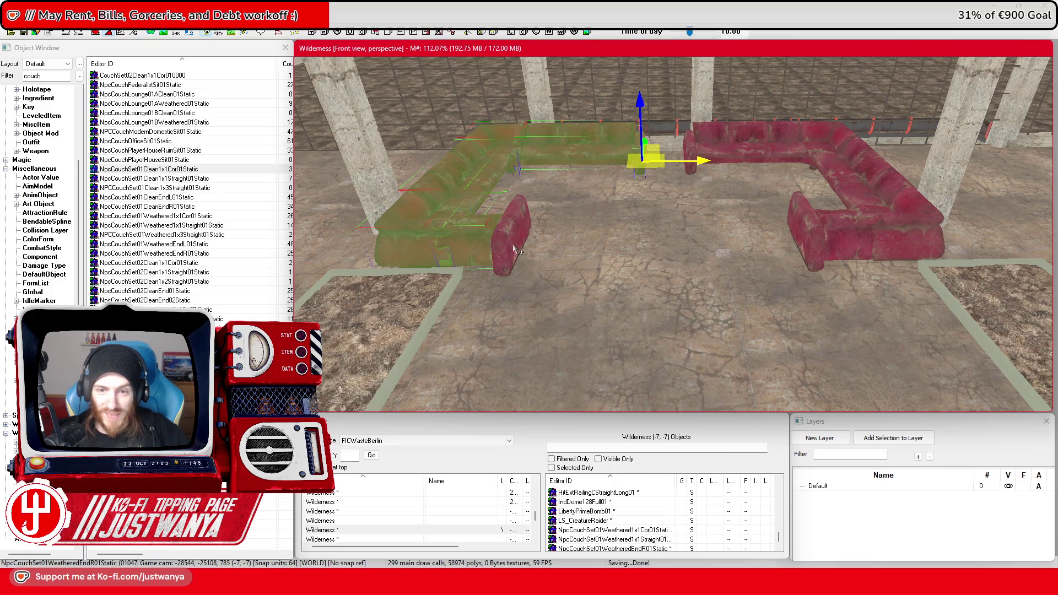
pyautogui.moveTo(575, 258)
pyautogui.mouseDown()
pyautogui.moveTo(909, 236)
pyautogui.moveTo(772, 258)
pyautogui.mouseUp()
pyautogui.moveTo(567, 266); pyautogui.dragTo(783, 259)
# Shift the middle couch group, including its neighbouring straight couch, to the right
pyautogui.click(751, 260)
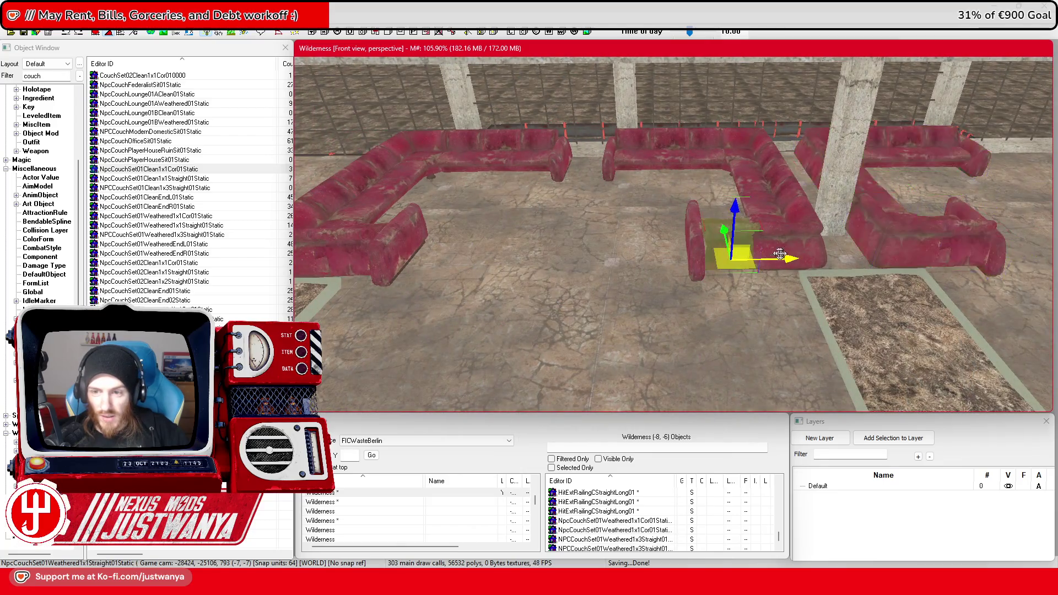
pyautogui.click(760, 191)
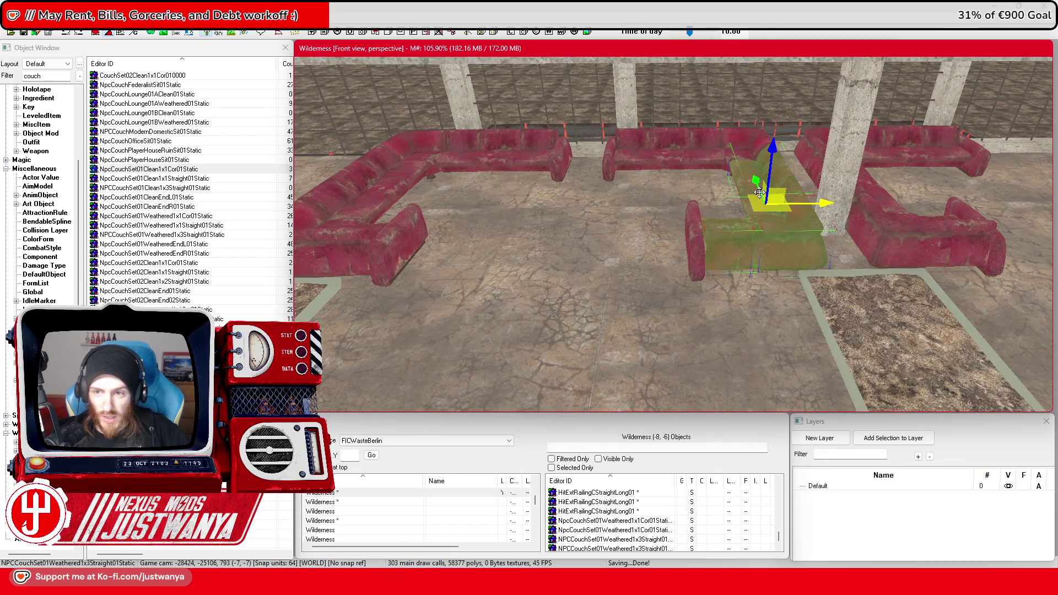
pyautogui.keyDown('ctrl'); pyautogui.click(678, 159); pyautogui.keyUp('ctrl')
pyautogui.moveTo(701, 254)
pyautogui.mouseDown()
pyautogui.moveTo(981, 243)
pyautogui.moveTo(543, 235)
pyautogui.moveTo(824, 258)
pyautogui.mouseUp()
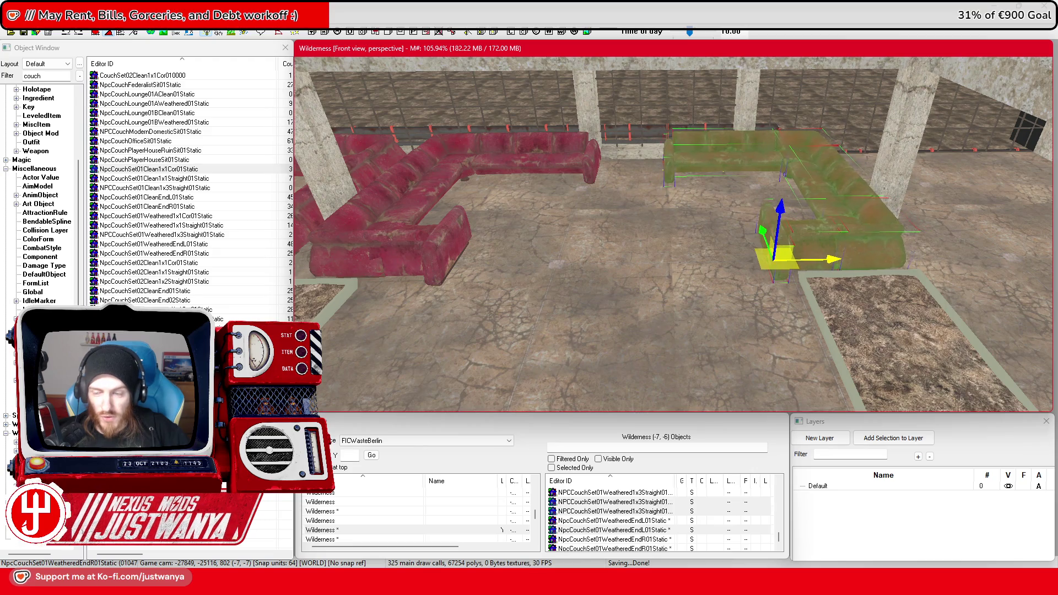
# Move the three-seat straight couch left toward the left wall
pyautogui.scroll(2, 684, 236)
pyautogui.scroll(-5, 684, 236)
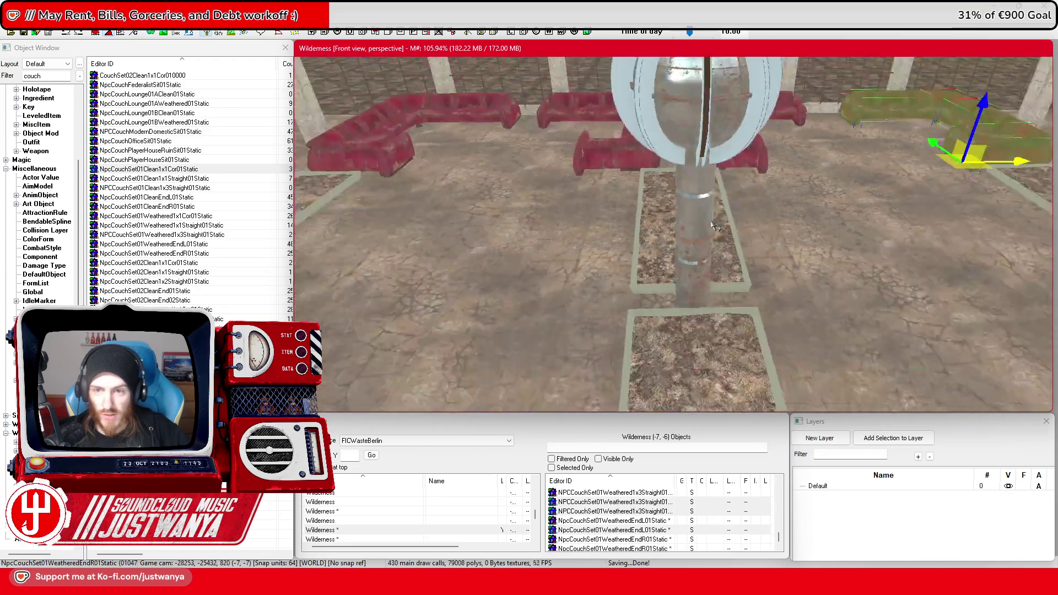
pyautogui.scroll(4, 725, 220)
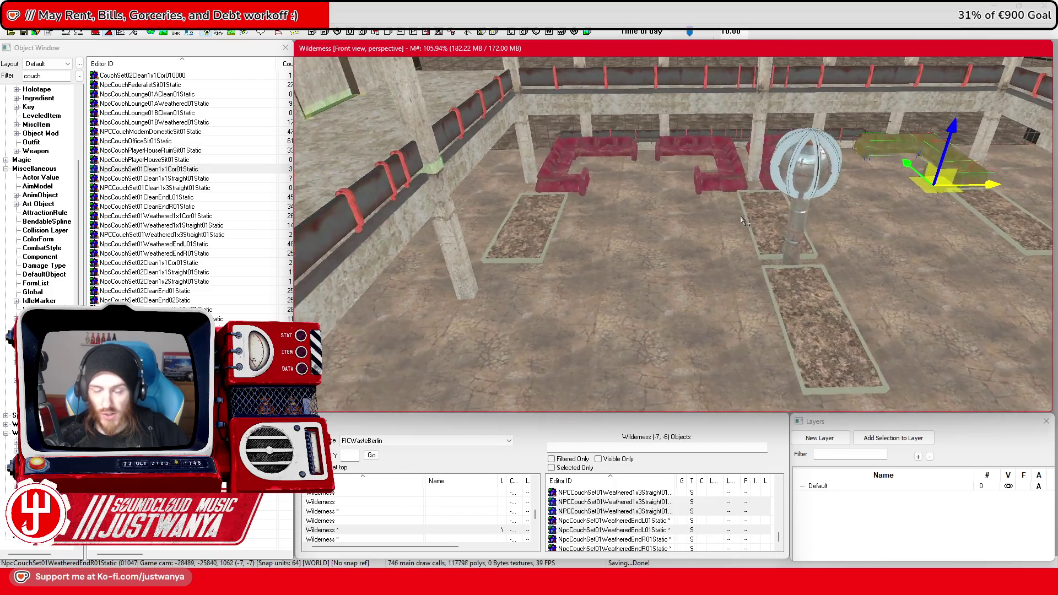
pyautogui.scroll(5, 755, 218)
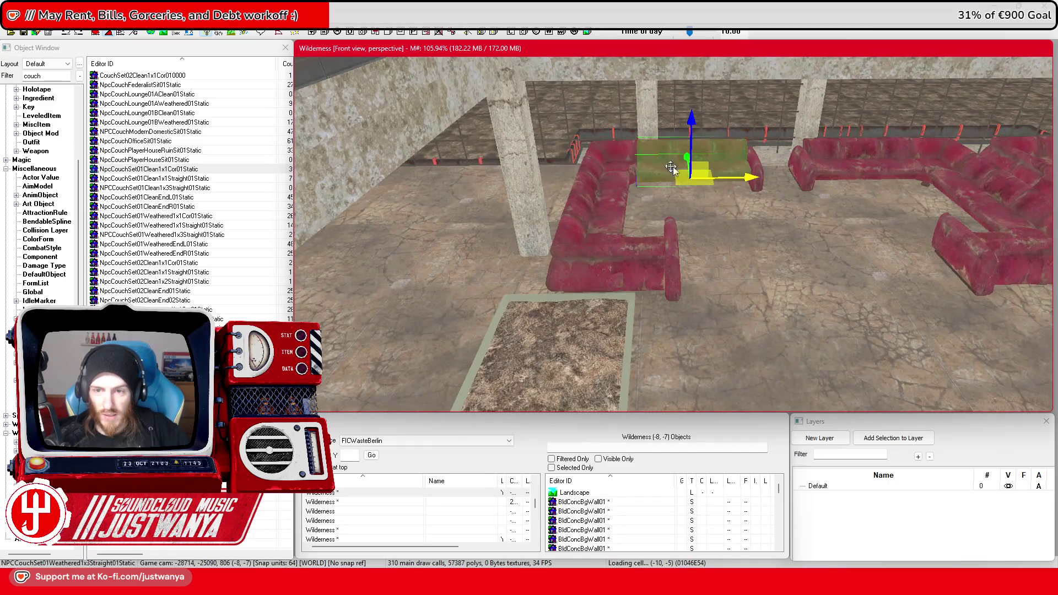
pyautogui.scroll(4, 670, 166)
pyautogui.moveTo(854, 164)
pyautogui.mouseDown()
pyautogui.moveTo(491, 164)
pyautogui.moveTo(508, 164)
pyautogui.mouseUp()
pyautogui.scroll(-5, 507, 164)
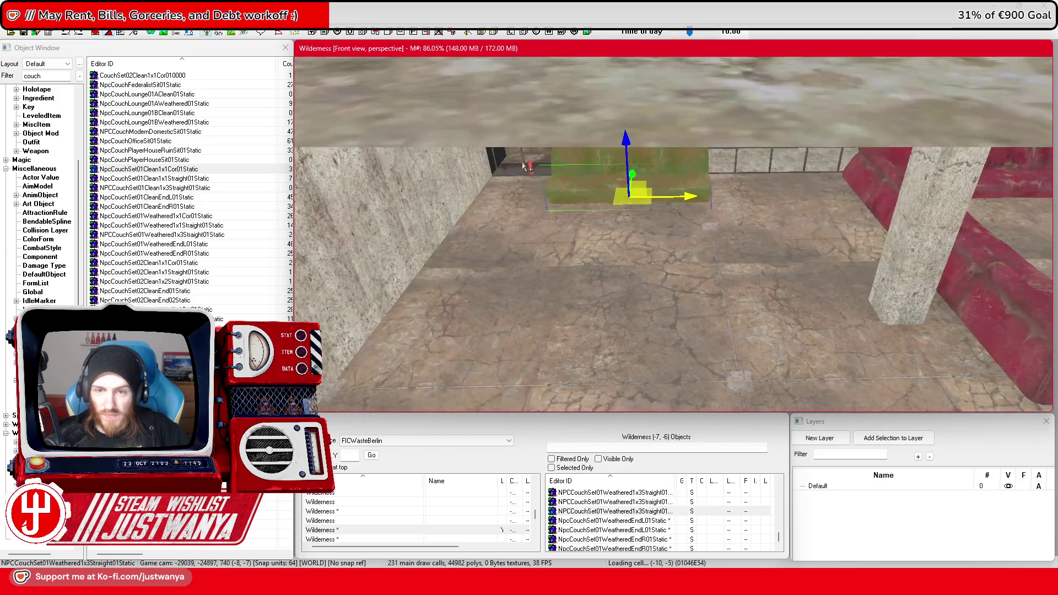
pyautogui.hotkey('ctrl', 'z')
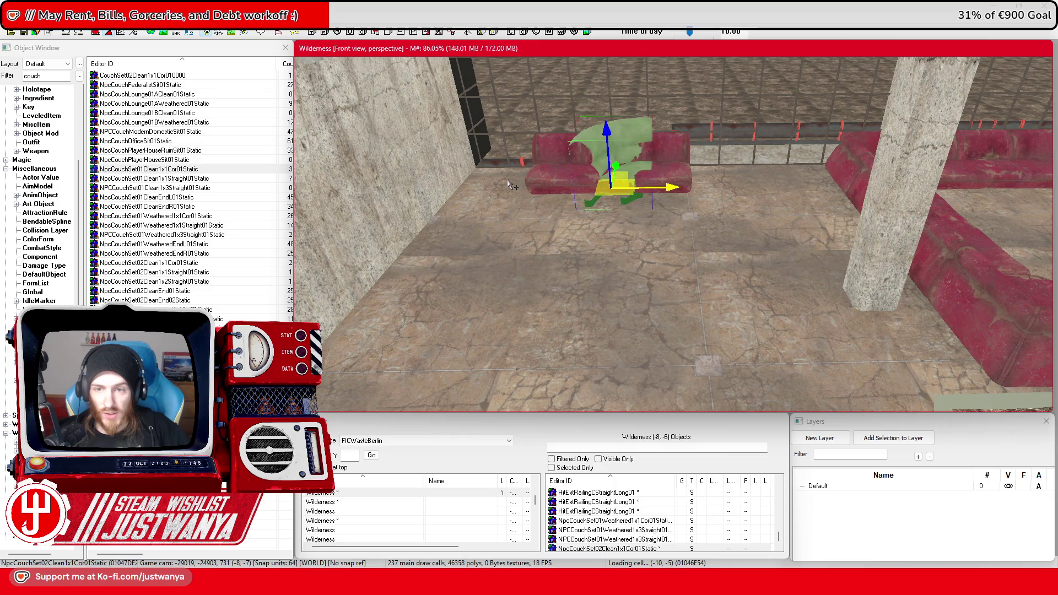
pyautogui.hotkey('ctrl', 'z')
pyautogui.hotkey('ctrl', 'z')
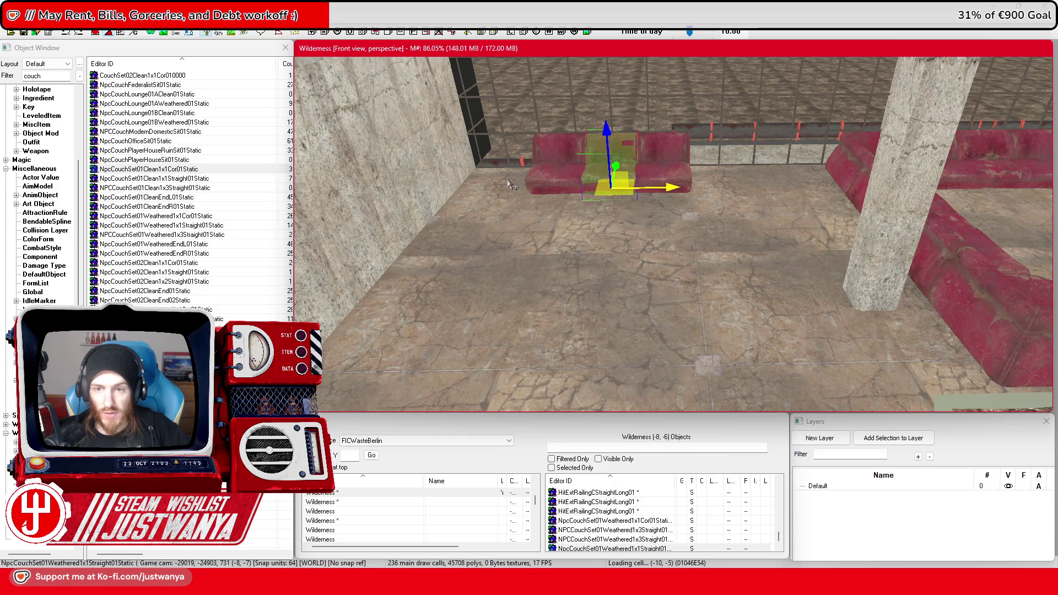
pyautogui.moveTo(670, 187); pyautogui.dragTo(415, 103)
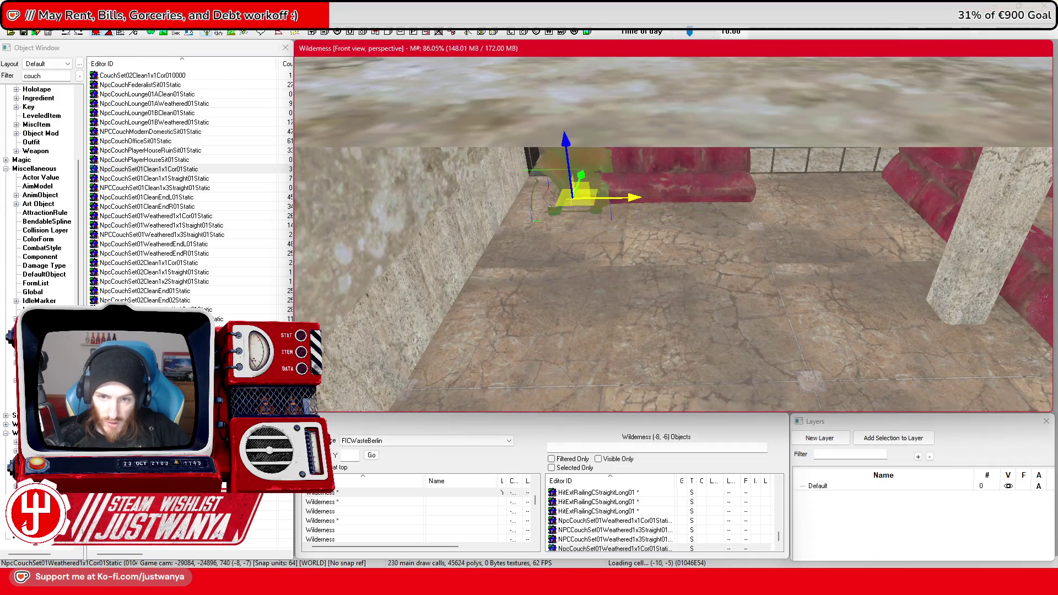
pyautogui.scroll(2, 629, 197)
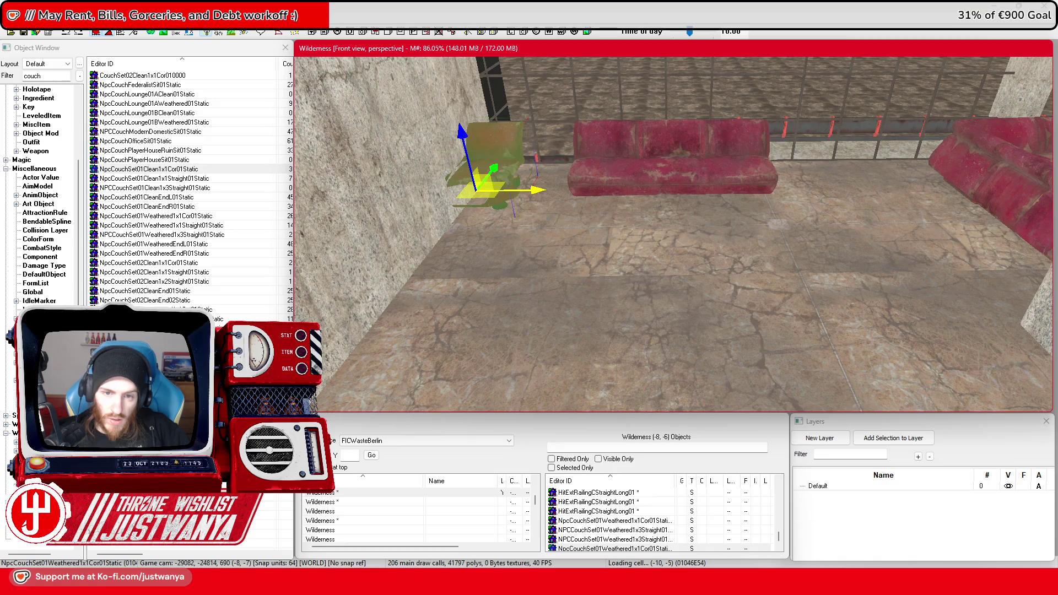
# Pull the three-seat couch forward from the back couch and turn it 90° sideways
pyautogui.click(689, 160)
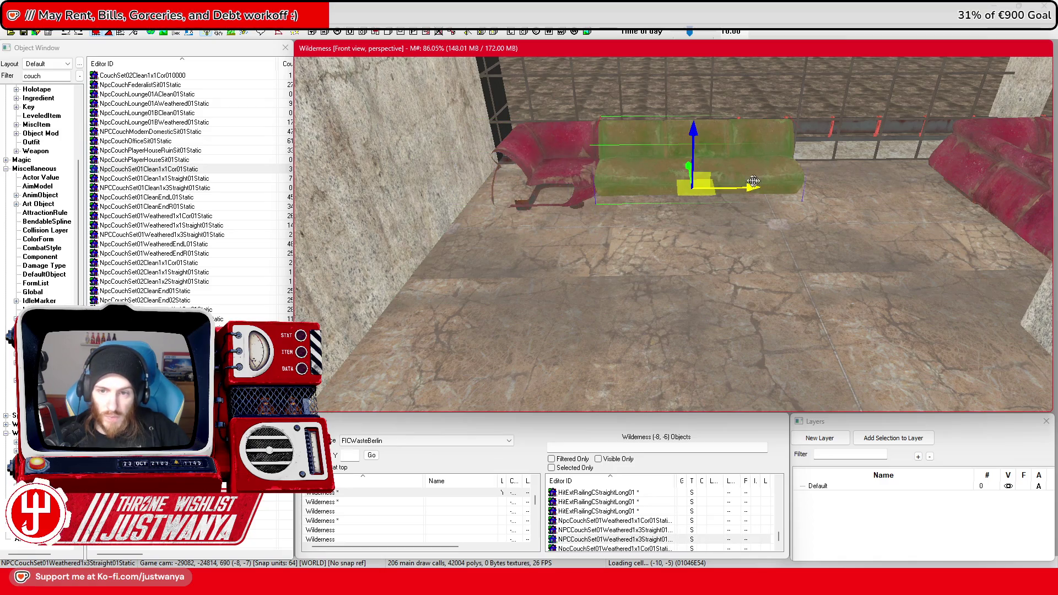
pyautogui.moveTo(698, 192); pyautogui.dragTo(702, 215)
pyautogui.moveTo(707, 169); pyautogui.dragTo(670, 242)
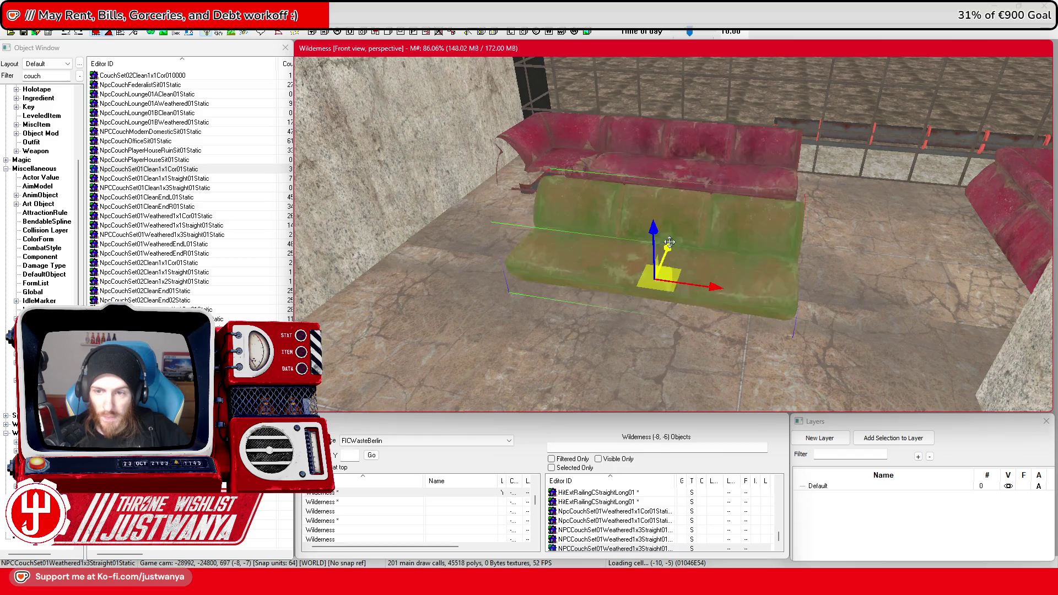
pyautogui.moveTo(677, 332)
pyautogui.mouseDown()
pyautogui.moveTo(717, 332)
pyautogui.moveTo(515, 273)
pyautogui.mouseUp()
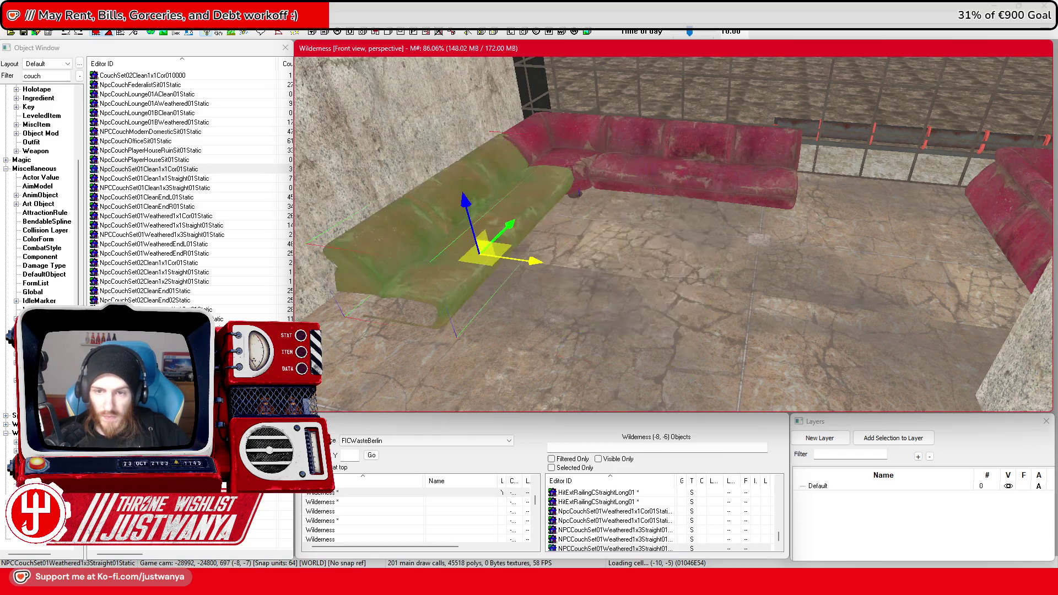
pyautogui.scroll(-2, 639, 277)
# Duplicate the corner couch piece and place the copy on the right
pyautogui.click(586, 194)
pyautogui.hotkey('ctrl', 'd')
pyautogui.moveTo(586, 193); pyautogui.dragTo(827, 233)
pyautogui.press('1')
pyautogui.scroll(2, 827, 234)
# Rotate the straight three-seat couch into place to form the U shape
pyautogui.click(706, 202)
pyautogui.press('2')
pyautogui.moveTo(705, 203)
pyautogui.mouseDown()
pyautogui.moveTo(705, 182)
pyautogui.moveTo(866, 166)
pyautogui.moveTo(816, 166)
pyautogui.moveTo(842, 226)
pyautogui.mouseUp()
pyautogui.scroll(-5, 842, 226)
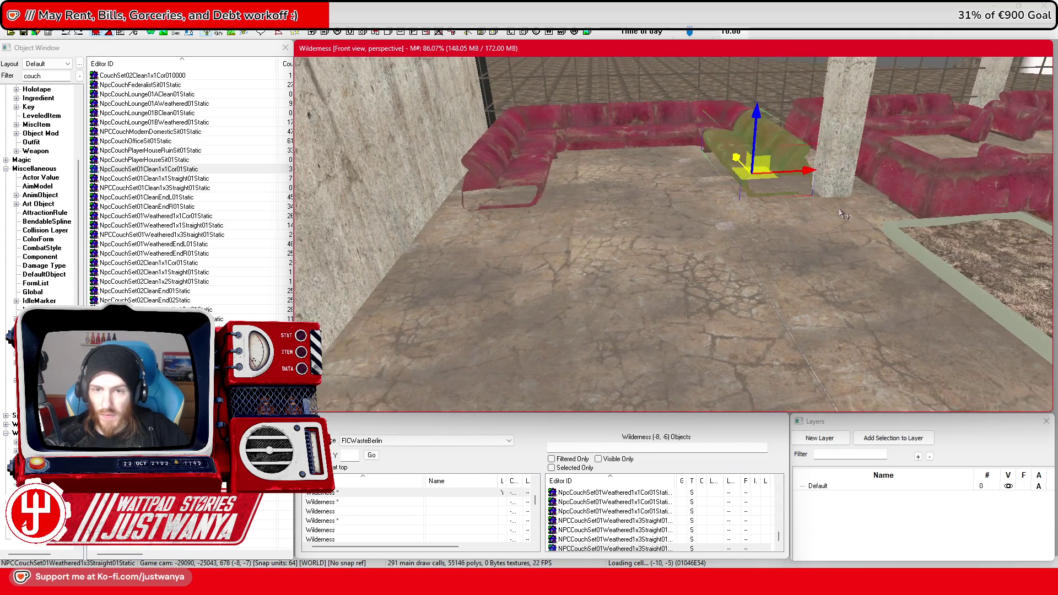
# Multi-select the U's couch pieces and move the group right beside the other couch group
pyautogui.keyDown('ctrl'); pyautogui.click(544, 116); pyautogui.keyUp('ctrl')
pyautogui.keyDown('ctrl'); pyautogui.click(643, 122); pyautogui.keyUp('ctrl')
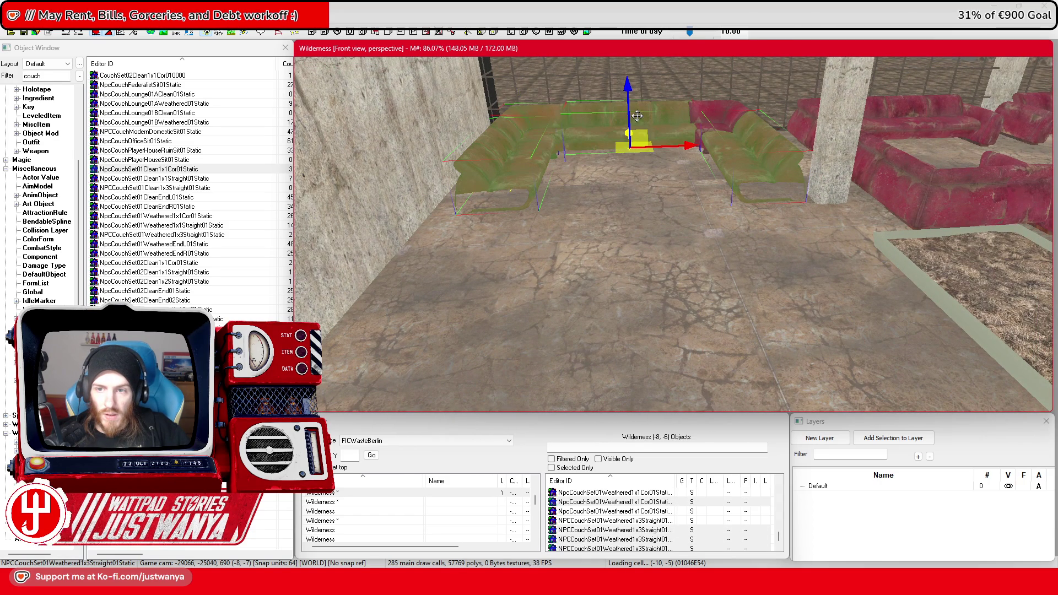
pyautogui.moveTo(645, 146); pyautogui.dragTo(632, 146)
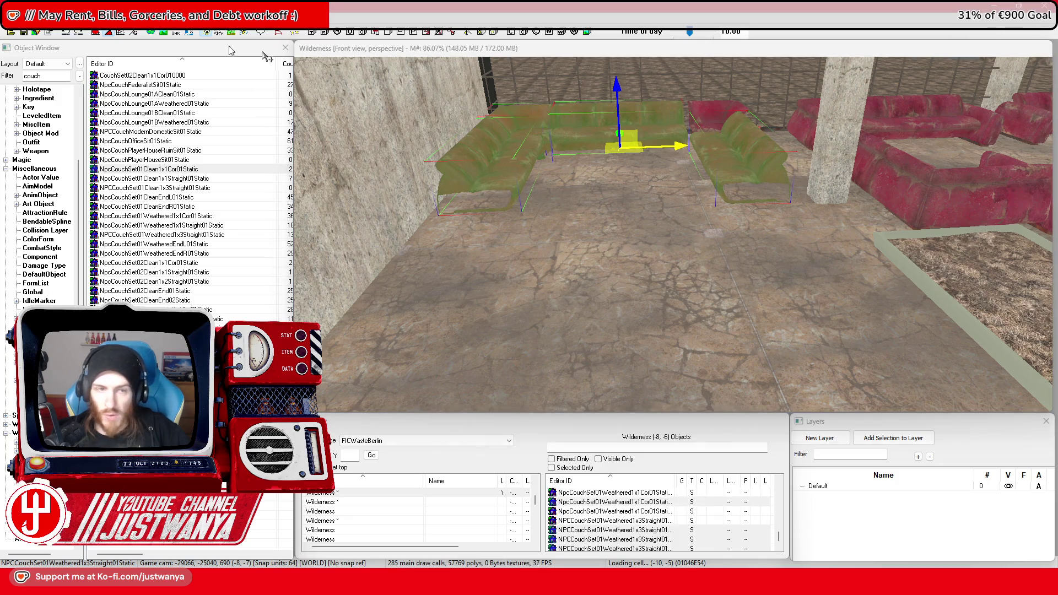
pyautogui.moveTo(623, 147); pyautogui.dragTo(634, 146)
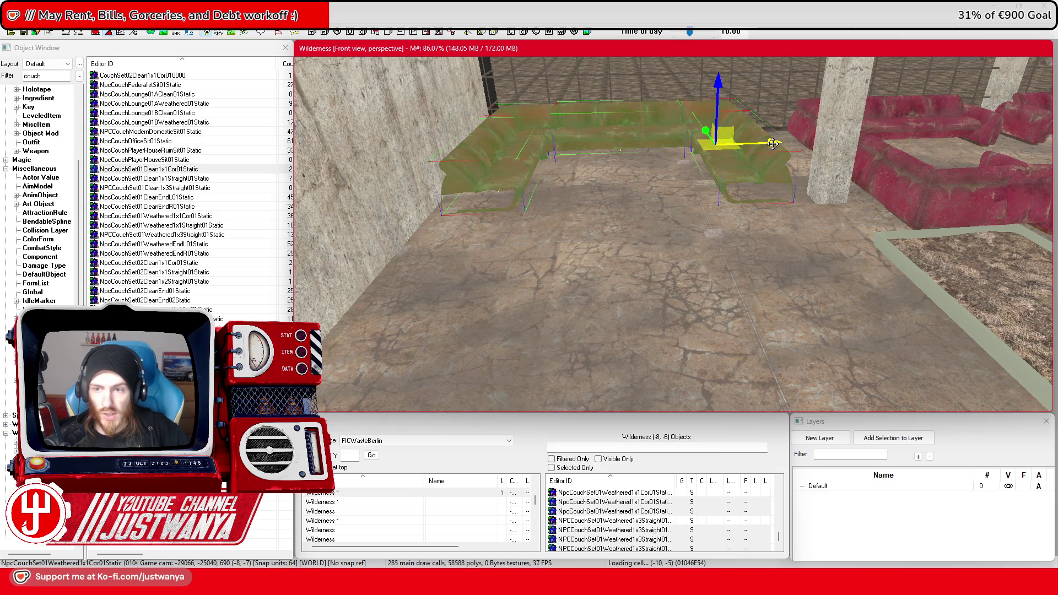
pyautogui.press('d')
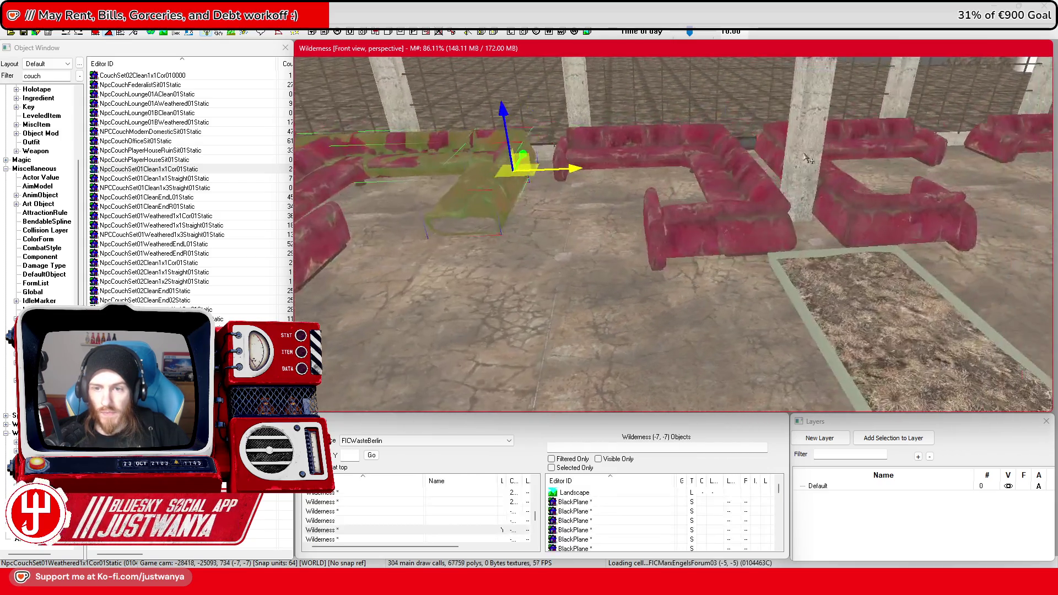
pyautogui.press('shift')
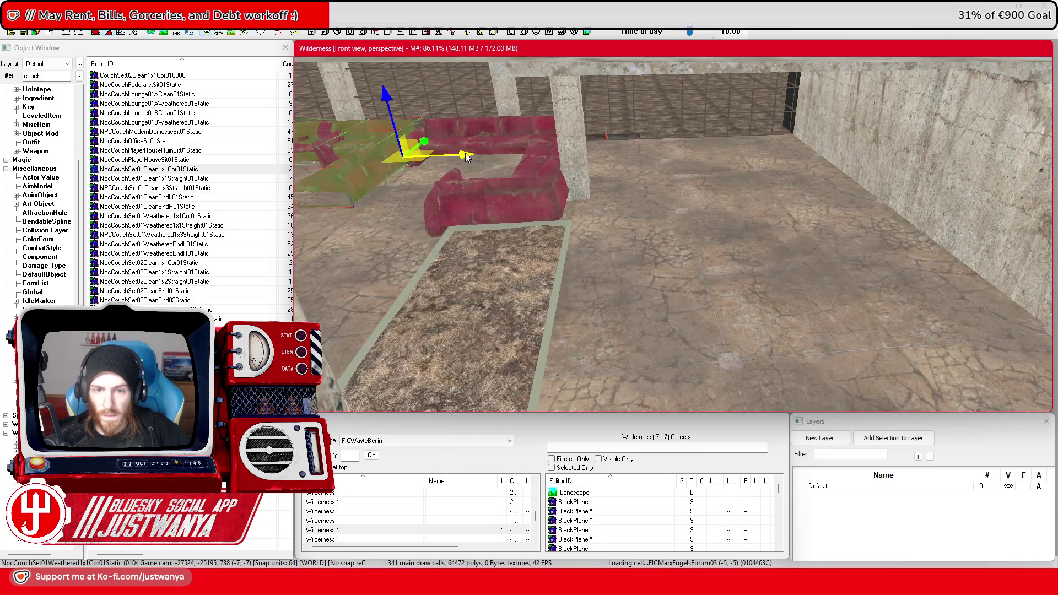
pyautogui.moveTo(466, 157); pyautogui.dragTo(830, 143)
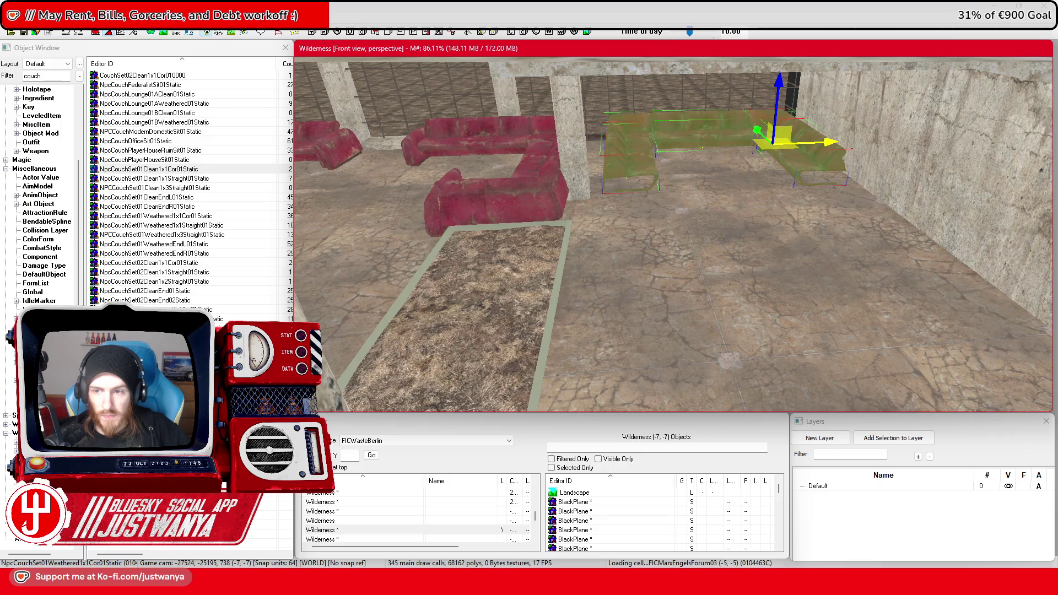
# Move a couch end piece right along the floor toward the new group
pyautogui.click(436, 218)
pyautogui.scroll(3, 428, 218)
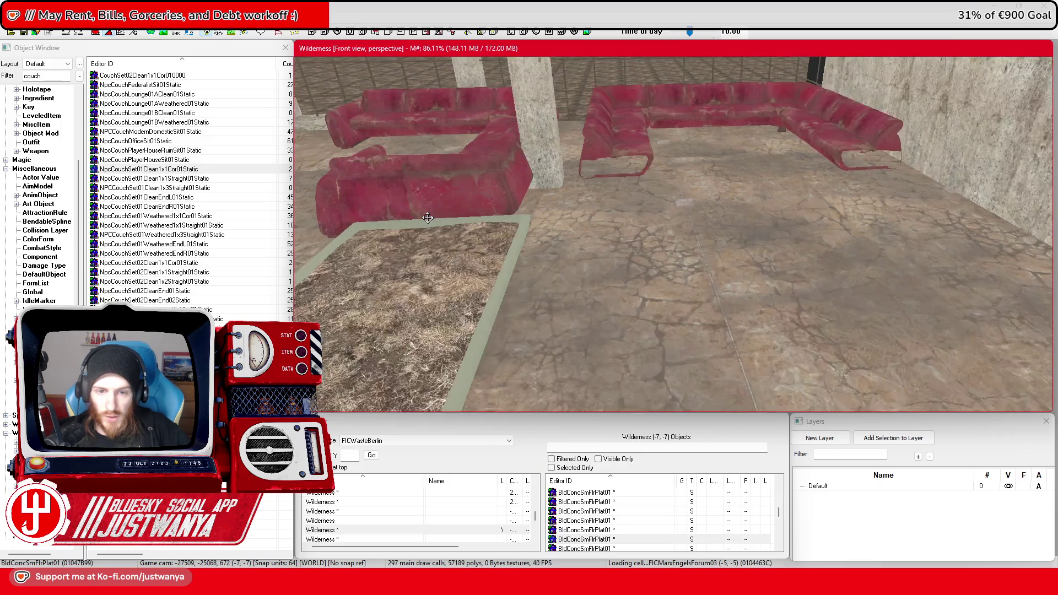
pyautogui.click(325, 220)
pyautogui.moveTo(325, 220); pyautogui.dragTo(860, 219)
# Rotate the first weathered end piece and slide it left to close one end of the U
pyautogui.press('e')
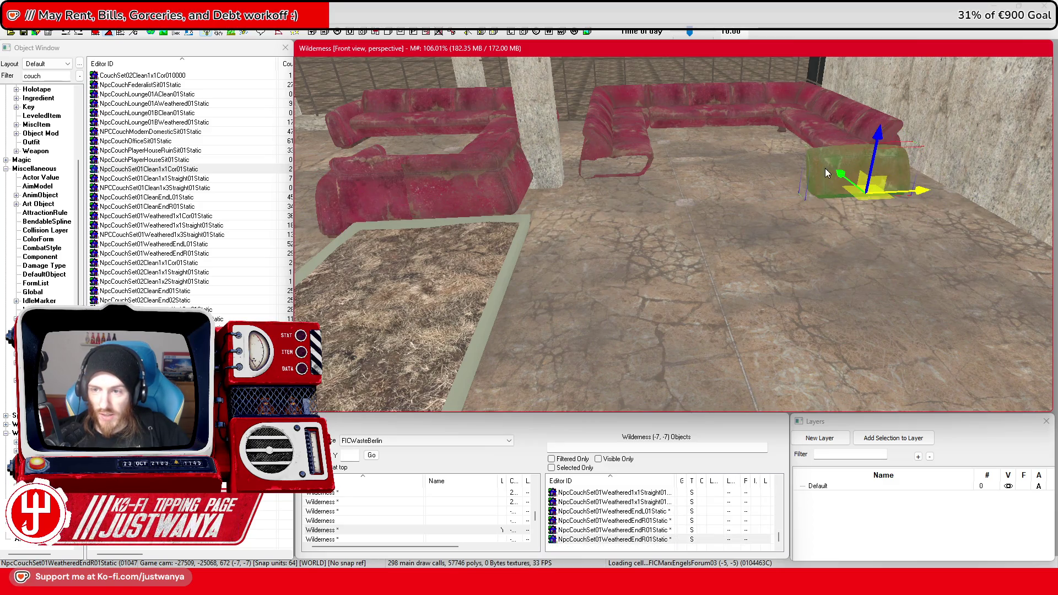
pyautogui.press('shift')
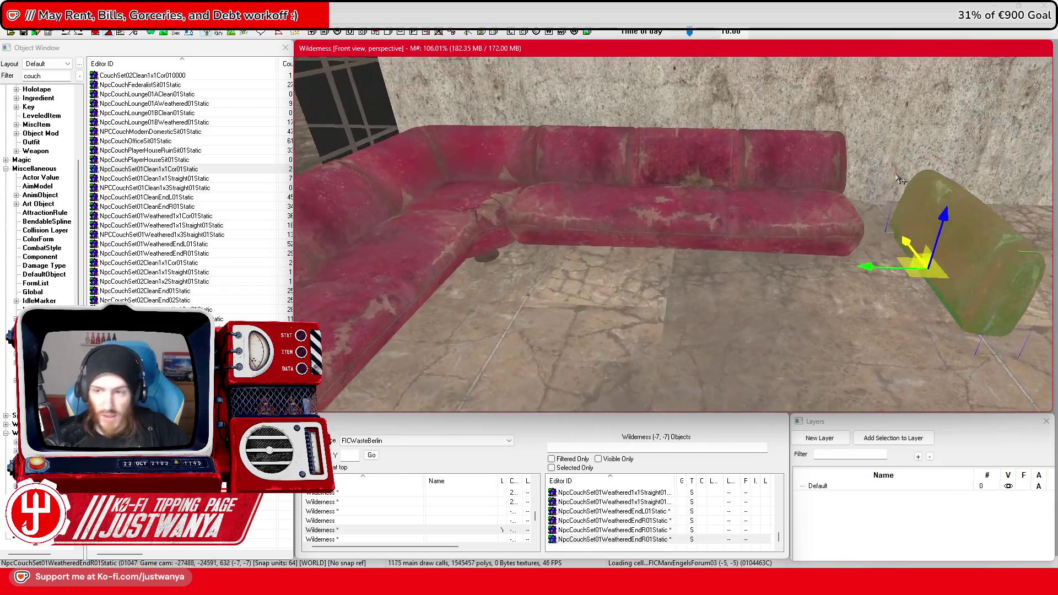
pyautogui.press('shift')
pyautogui.moveTo(873, 269); pyautogui.dragTo(805, 268)
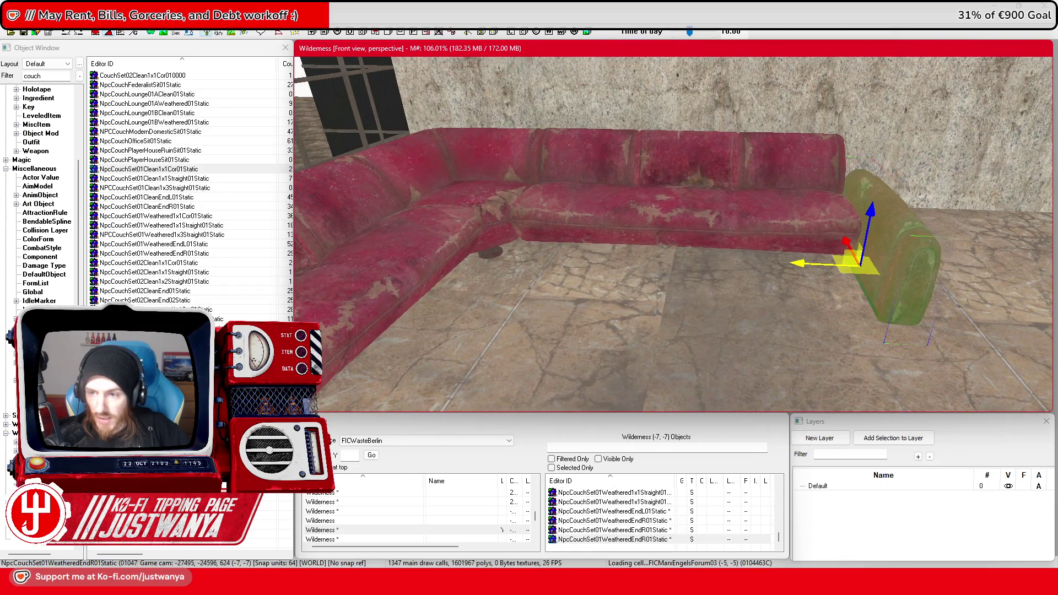
pyautogui.press('shift')
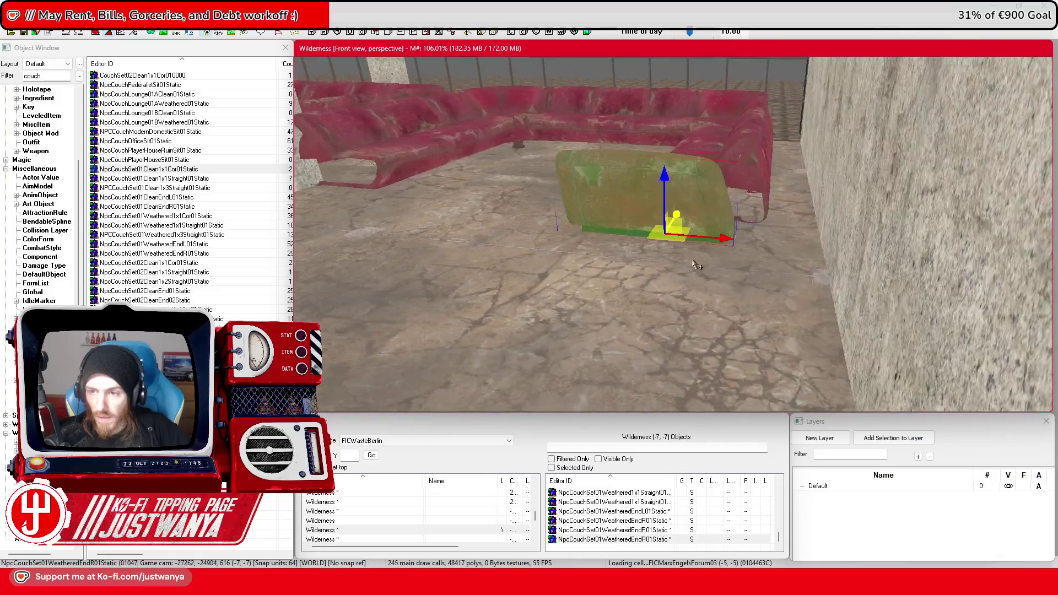
pyautogui.moveTo(708, 238); pyautogui.dragTo(751, 241)
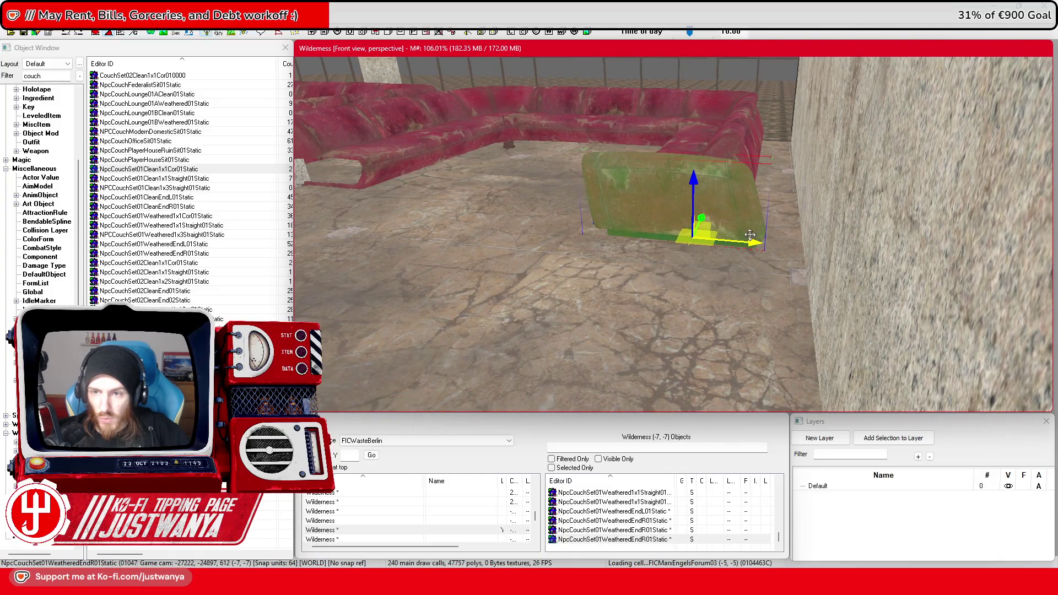
pyautogui.press('shift')
pyautogui.moveTo(713, 236); pyautogui.dragTo(616, 237)
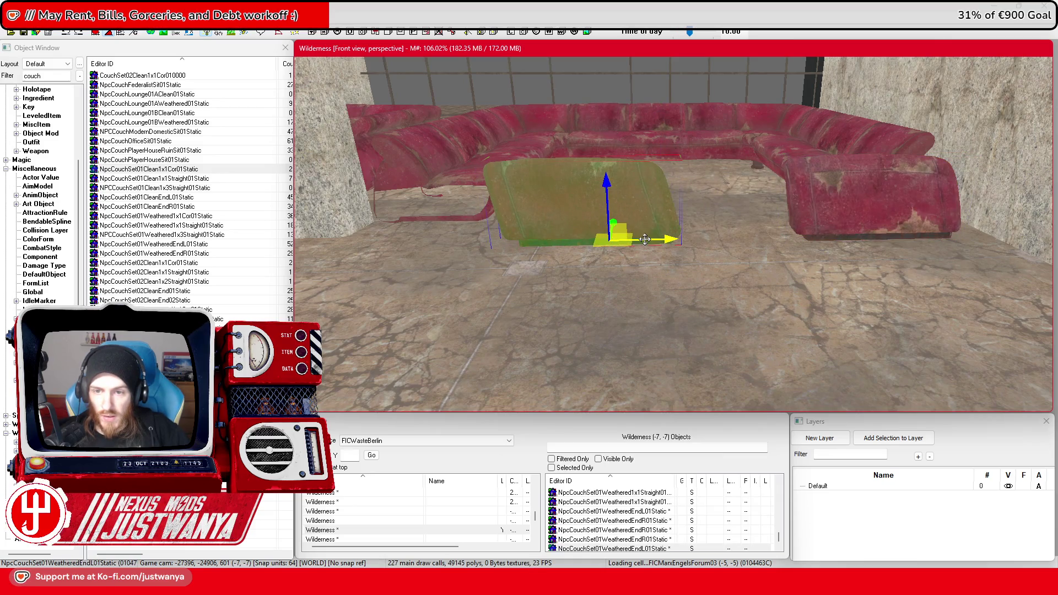
pyautogui.press('w')
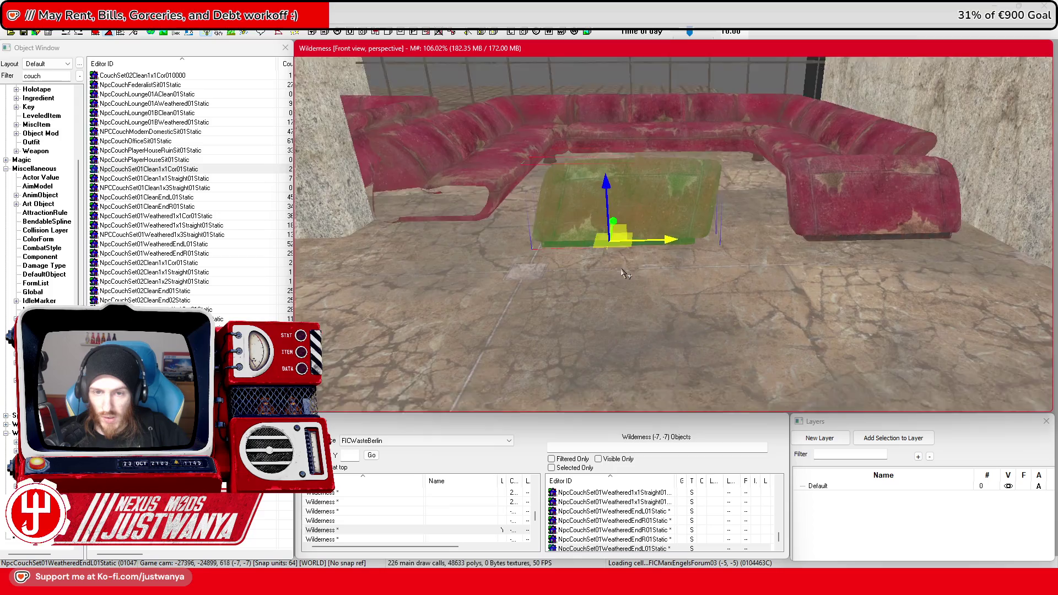
pyautogui.press('shift')
pyautogui.moveTo(678, 250); pyautogui.dragTo(474, 251)
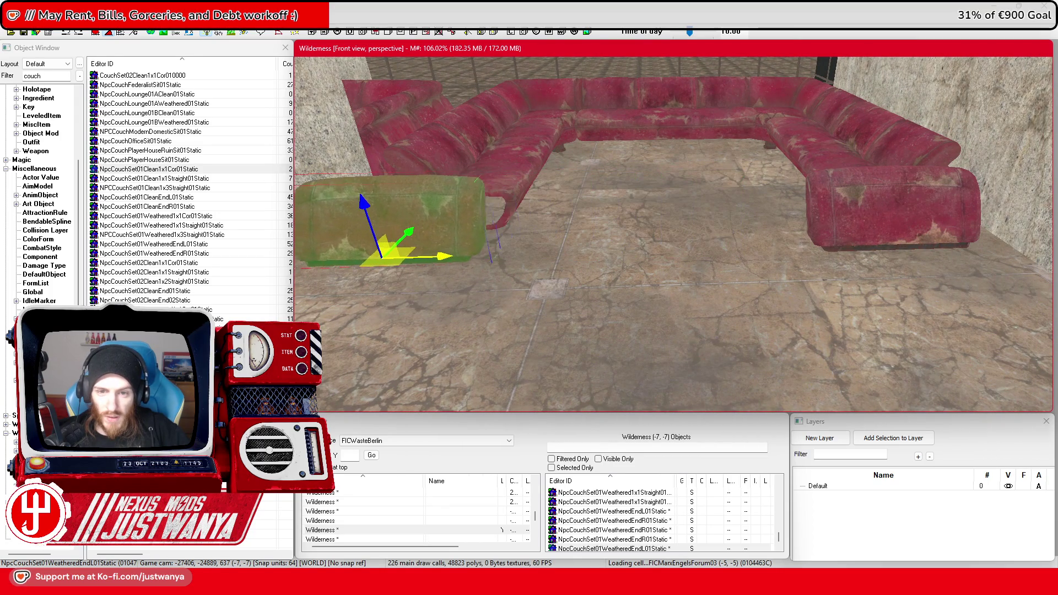
pyautogui.press('shift')
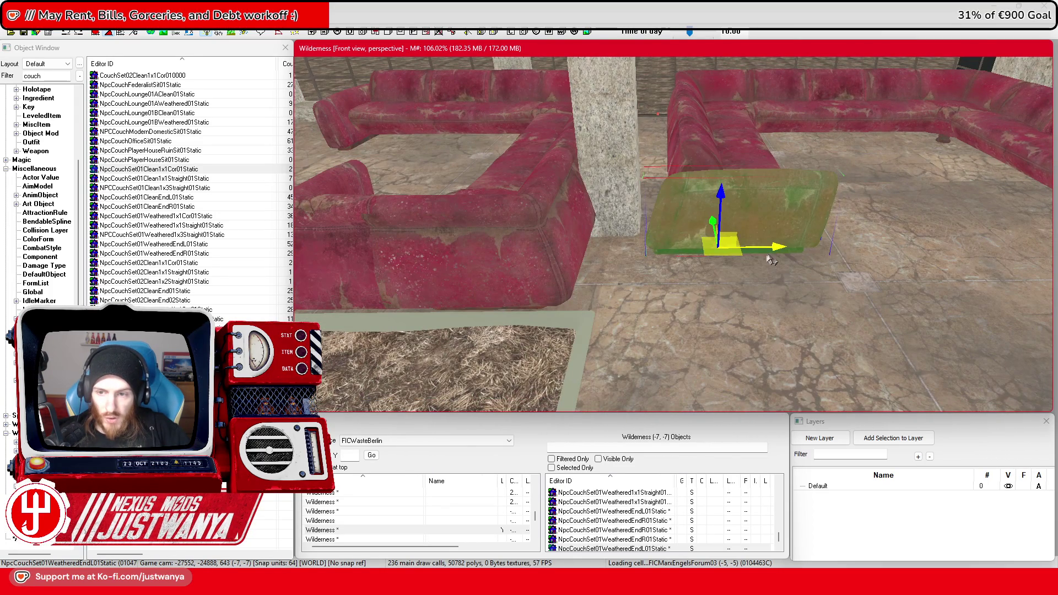
pyautogui.moveTo(771, 260); pyautogui.dragTo(777, 260)
# Select both couch end pieces and slide them left to close the remaining gaps
pyautogui.scroll(-5, 780, 240)
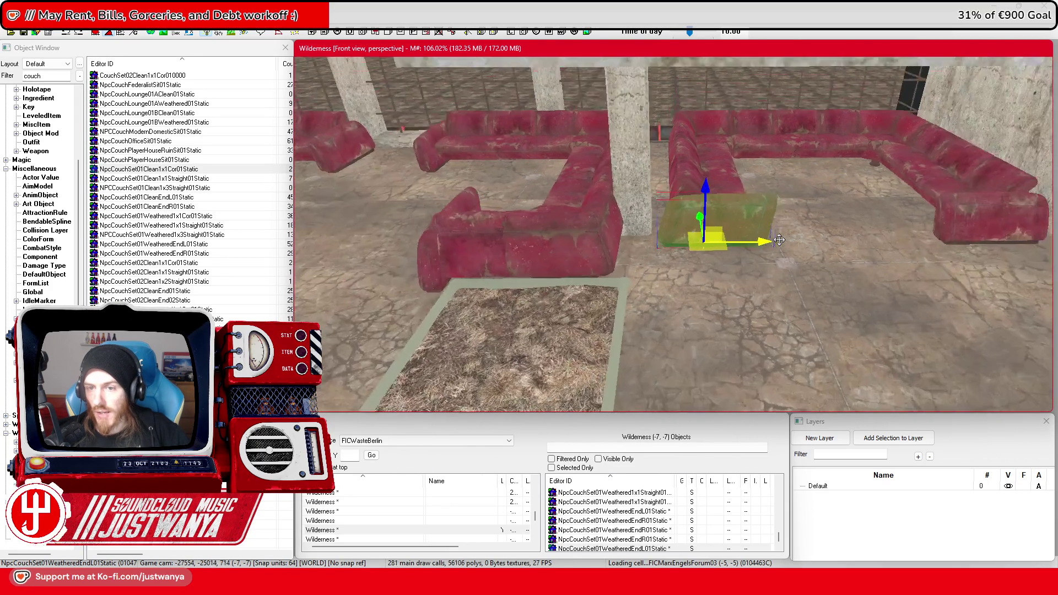
pyautogui.keyDown('ctrl'); pyautogui.click(956, 232); pyautogui.keyUp('ctrl')
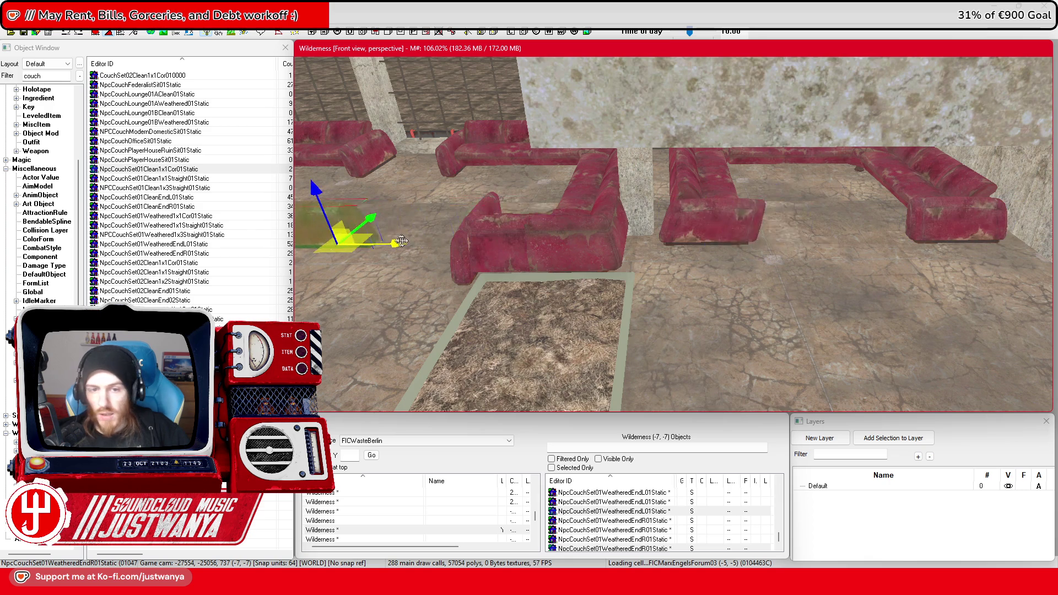
pyautogui.scroll(3, 485, 241)
pyautogui.moveTo(904, 231); pyautogui.dragTo(479, 227)
pyautogui.scroll(2, 573, 225)
pyautogui.moveTo(1042, 190); pyautogui.dragTo(436, 185)
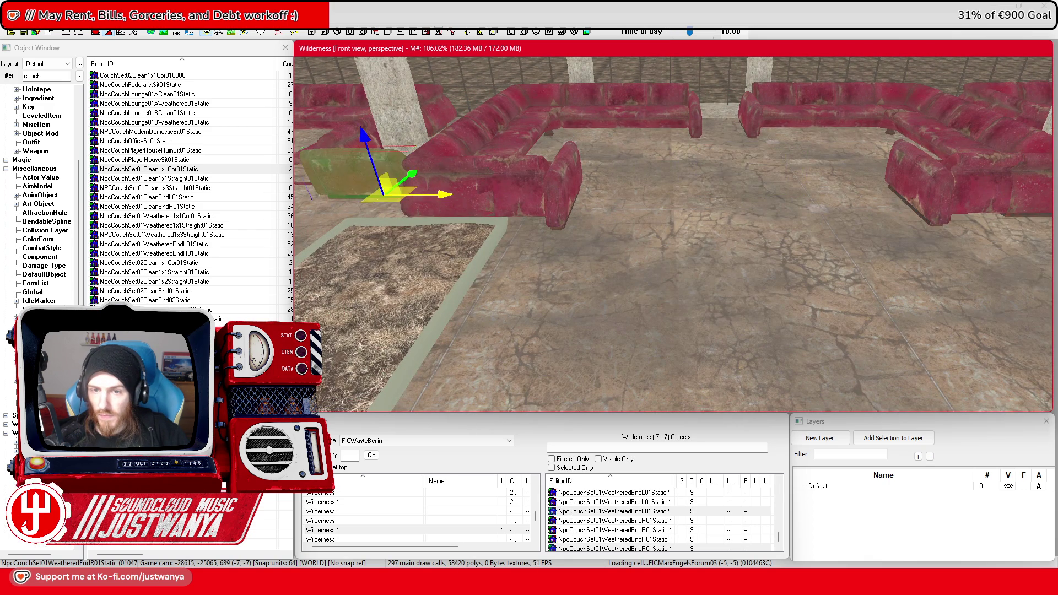
pyautogui.scroll(-3, 462, 194)
pyautogui.moveTo(573, 182); pyautogui.dragTo(526, 182)
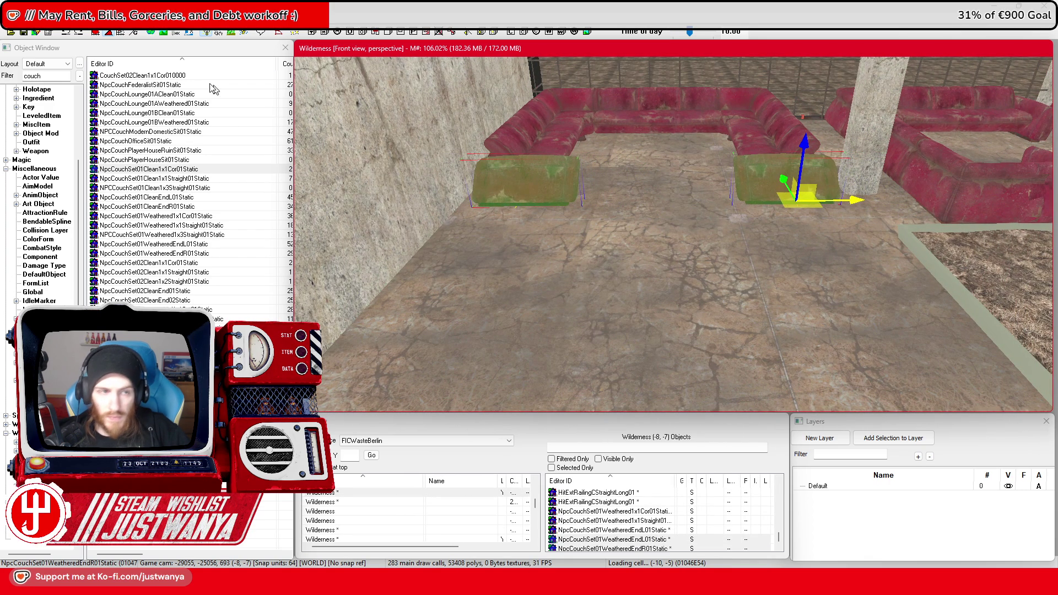
# Save the current cell changes with Ctrl+S
pyautogui.hotkey('ctrl', 's')
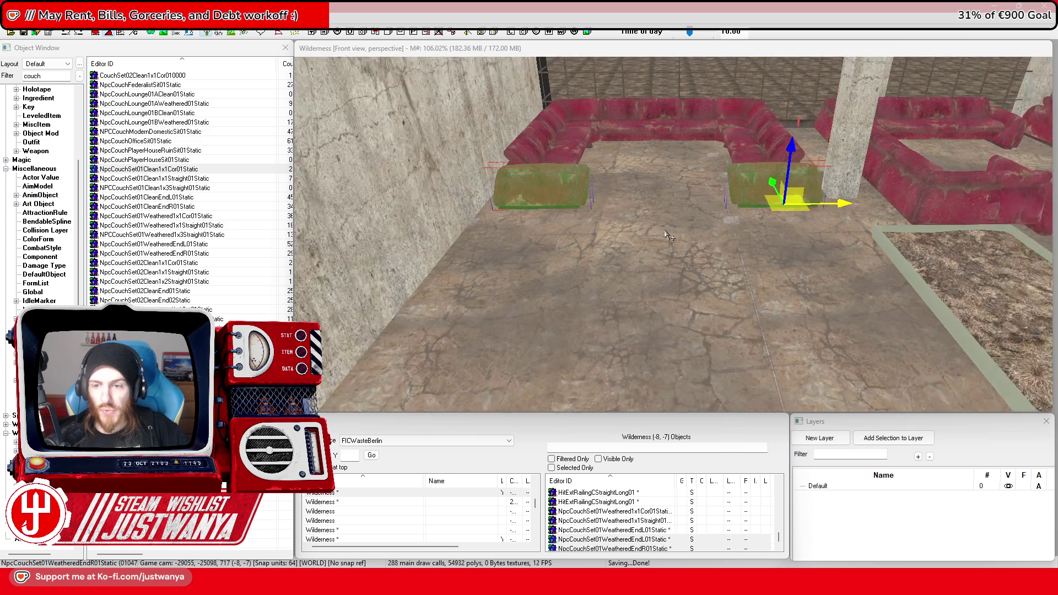
pyautogui.scroll(3, 667, 234)
pyautogui.scroll(-5, 662, 232)
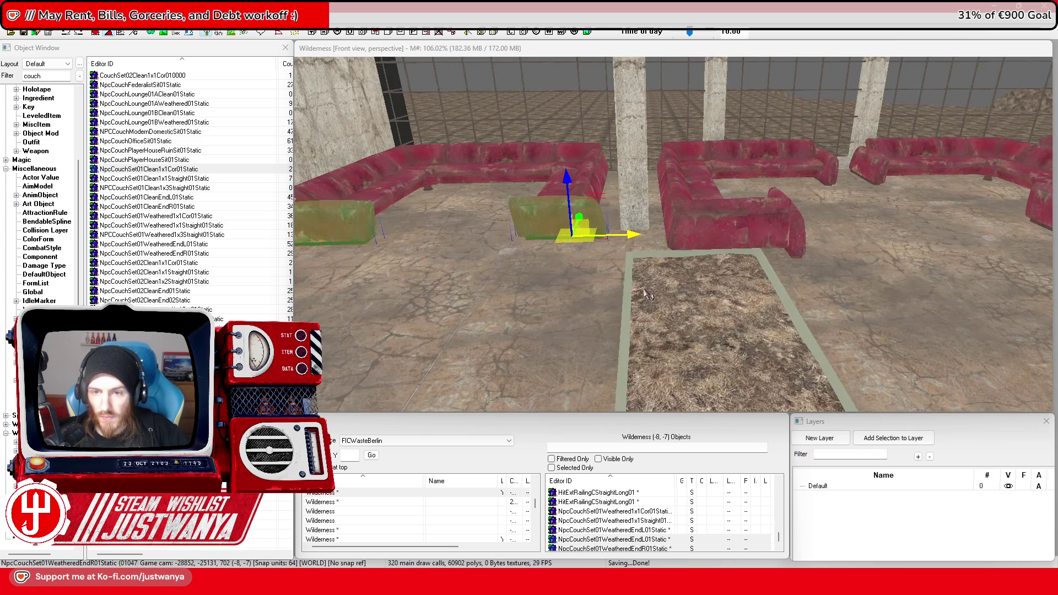
# Check the grass planter's 3D data, then rotate it about 90° to lie beside the couches
pyautogui.click(633, 274)
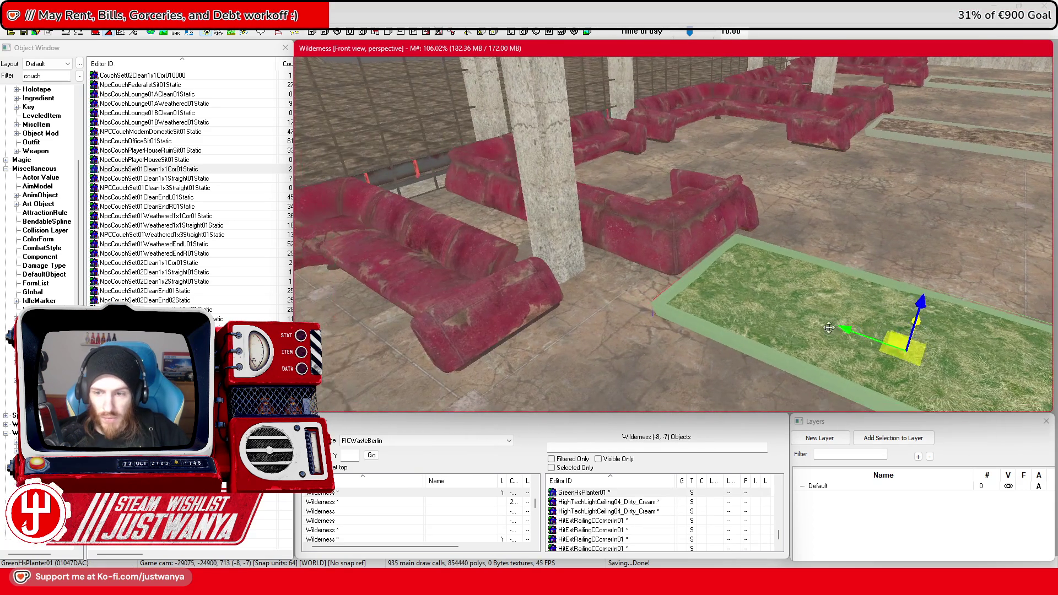
pyautogui.scroll(5, 518, 229)
pyautogui.scroll(-5, 519, 229)
pyautogui.doubleClick(612, 204)
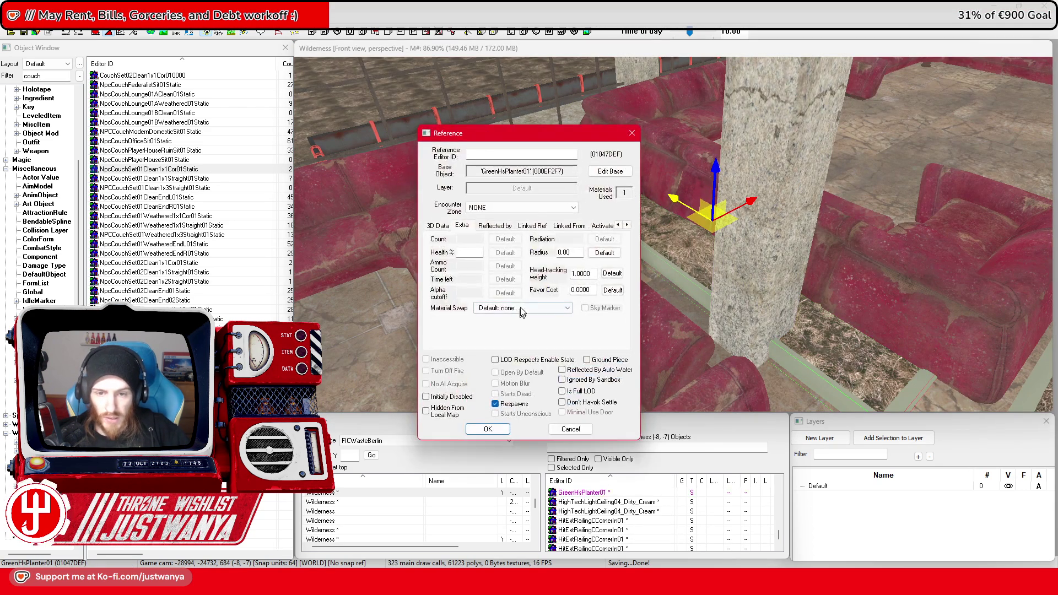
pyautogui.click(439, 227)
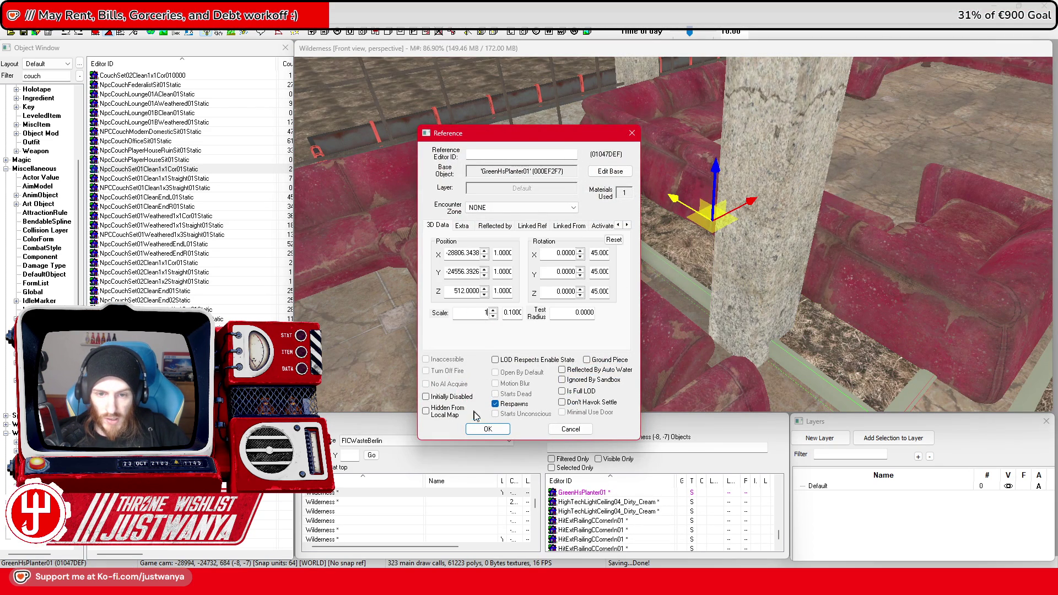
pyautogui.click(486, 430)
pyautogui.moveTo(759, 215); pyautogui.dragTo(711, 220)
pyautogui.press('t')
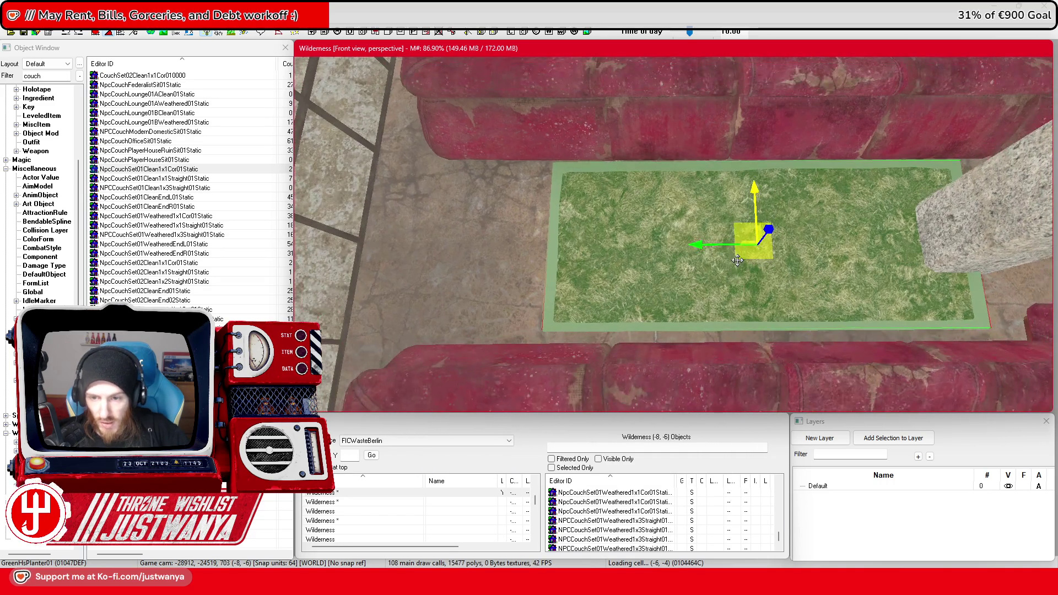
# Shift the grass planter left and slightly down inside the couch group
pyautogui.moveTo(695, 245); pyautogui.dragTo(627, 239)
pyautogui.moveTo(686, 190); pyautogui.dragTo(686, 198)
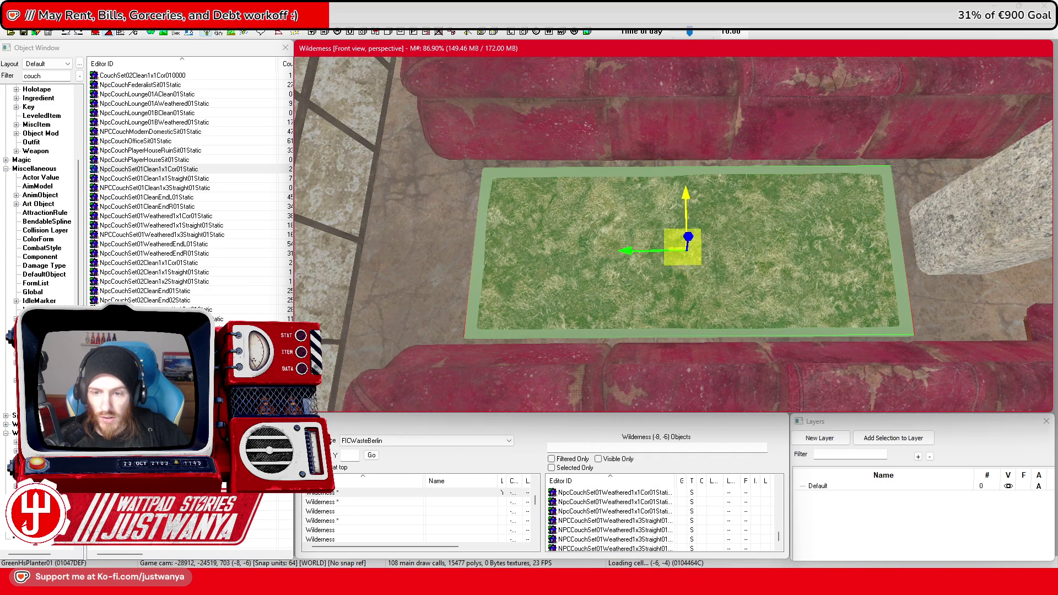
pyautogui.moveTo(686, 242); pyautogui.dragTo(678, 243)
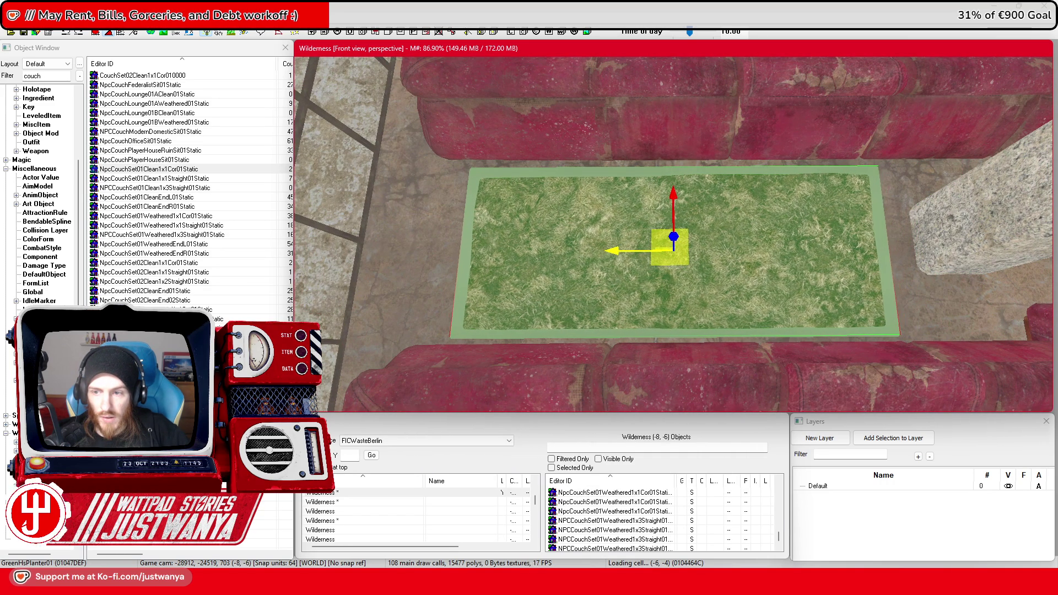
pyautogui.press('shift')
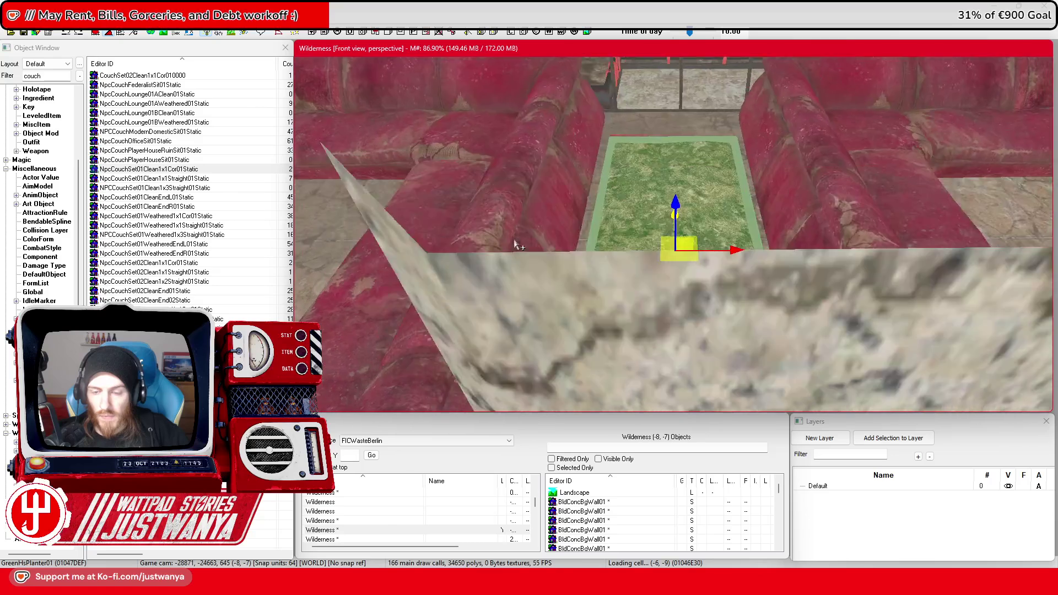
pyautogui.press('shift')
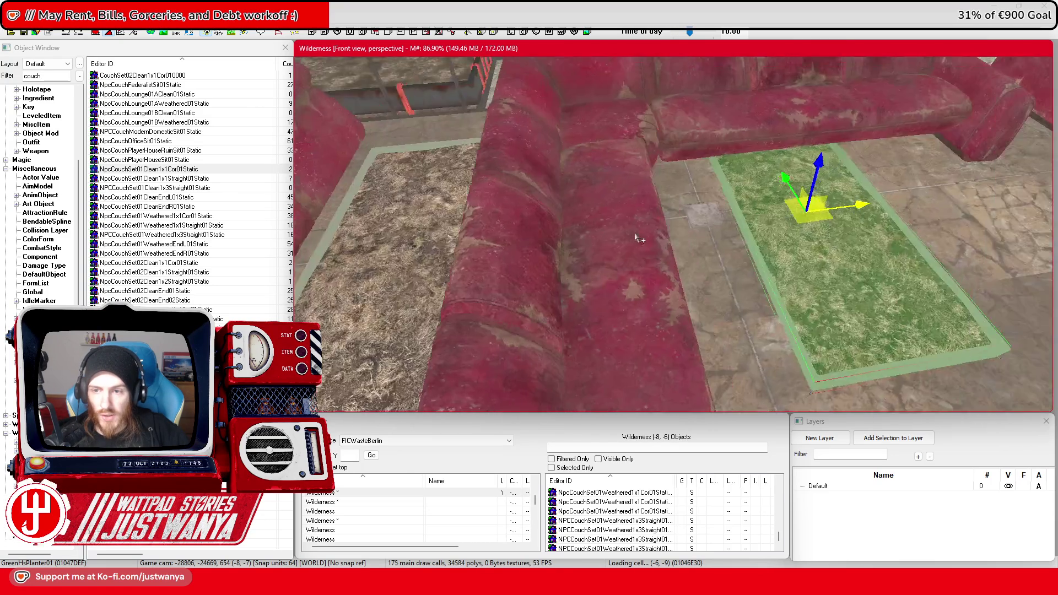
pyautogui.press('f')
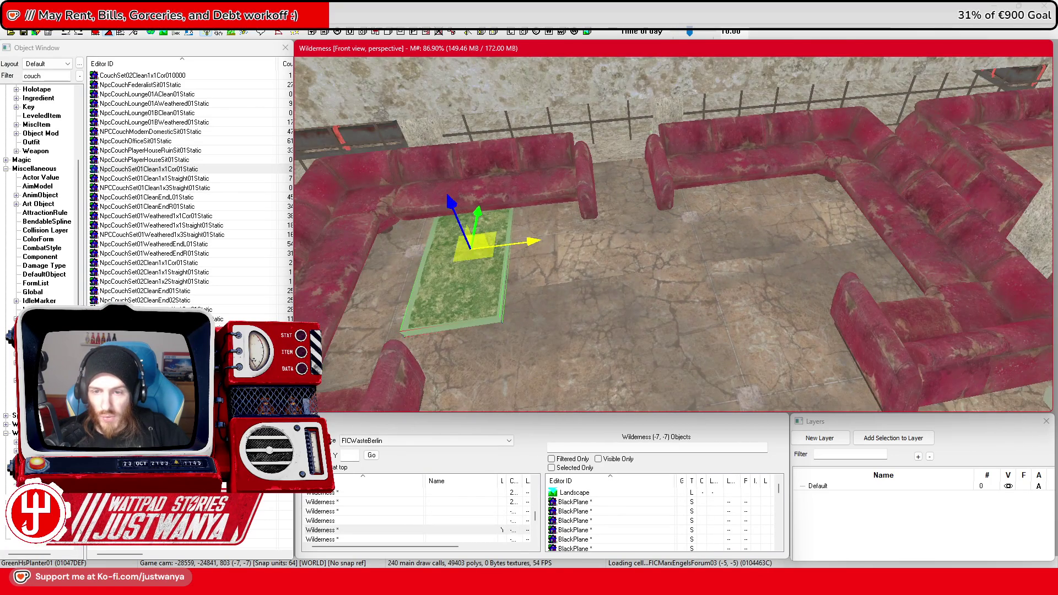
pyautogui.press('shift')
pyautogui.scroll(5, 848, 203)
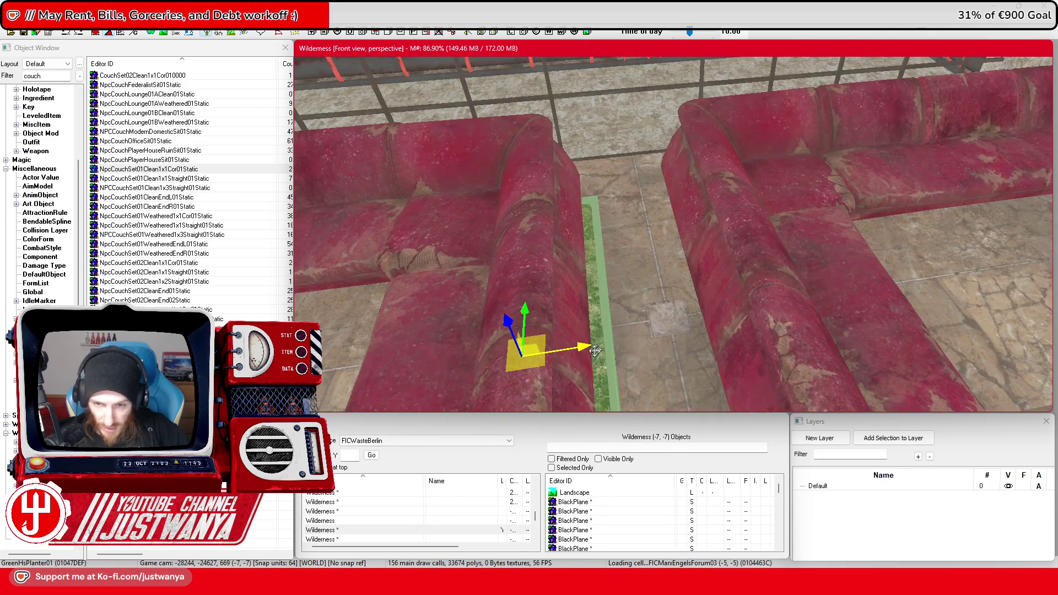
# Slide the planter right along X into the gap between the couches beside the pillar
pyautogui.moveTo(596, 350); pyautogui.dragTo(694, 330)
pyautogui.scroll(-5, 694, 329)
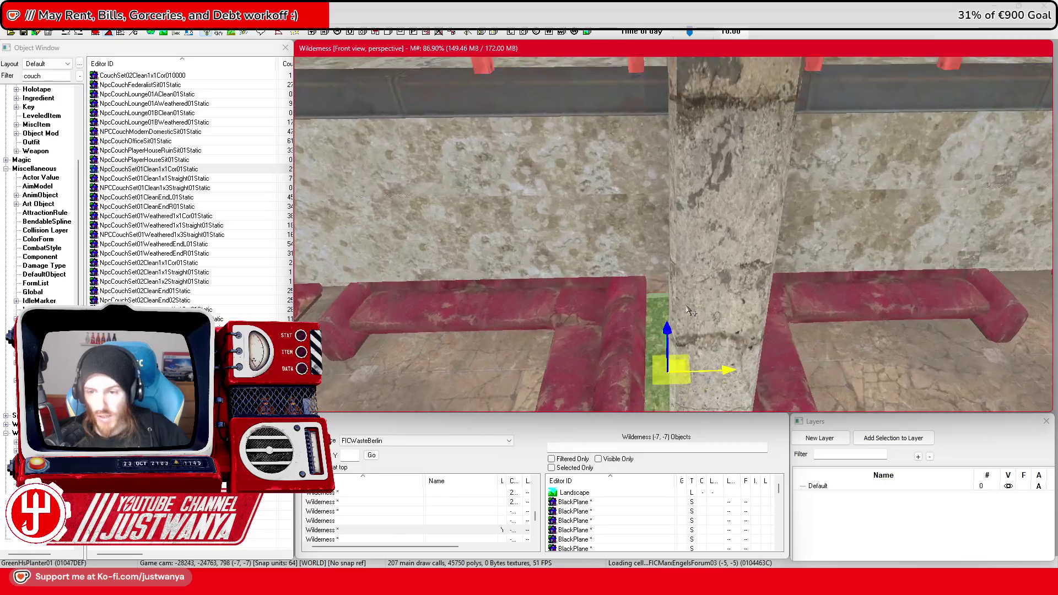
pyautogui.press('shift')
pyautogui.scroll(-5, 670, 292)
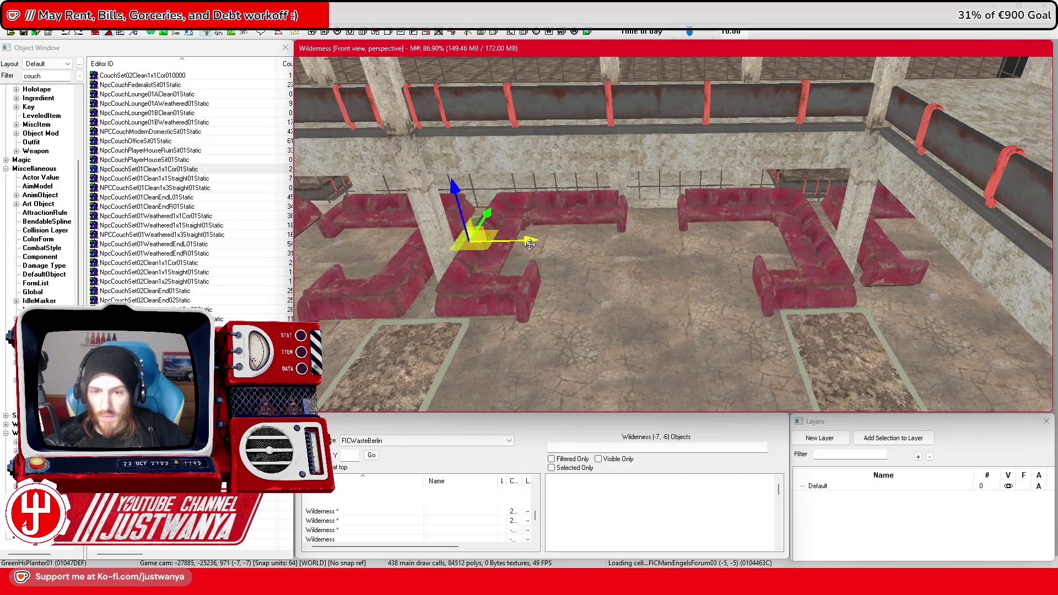
pyautogui.moveTo(529, 244); pyautogui.dragTo(836, 236)
pyautogui.scroll(5, 836, 236)
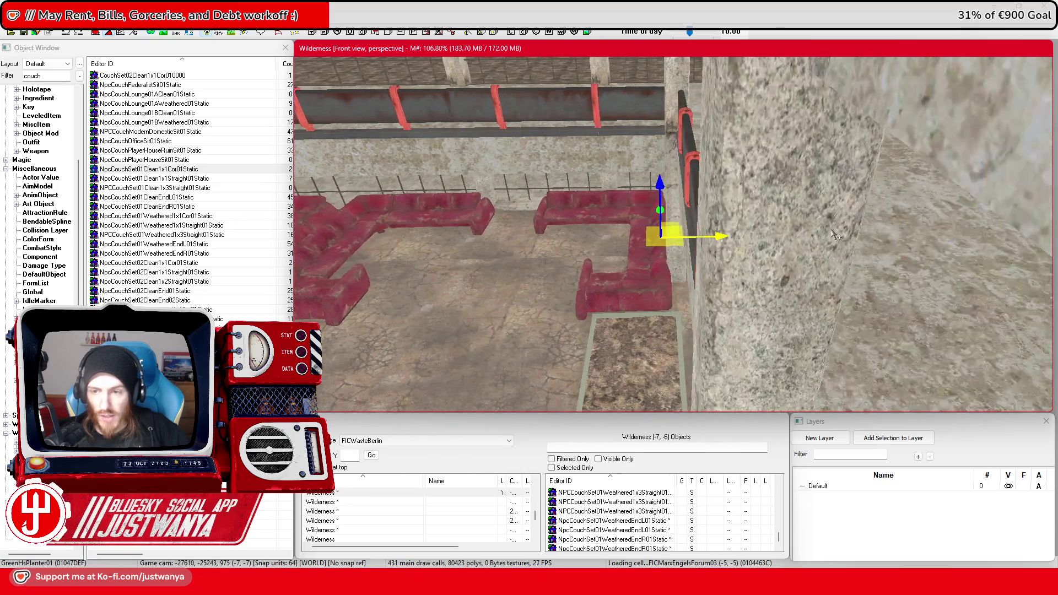
pyautogui.scroll(6, 836, 236)
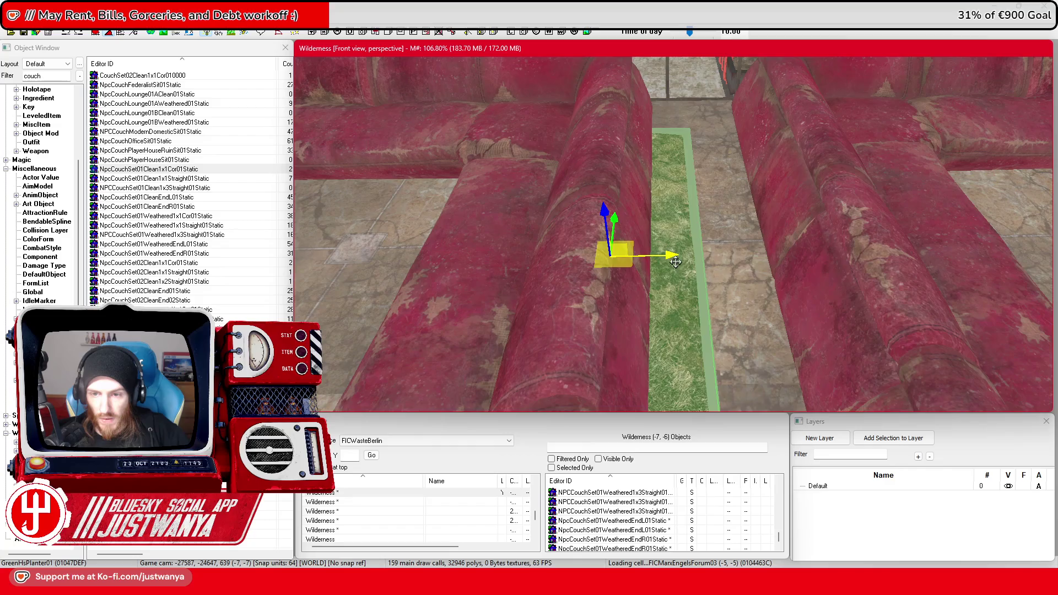
pyautogui.moveTo(676, 262); pyautogui.dragTo(760, 252)
pyautogui.scroll(-4, 760, 253)
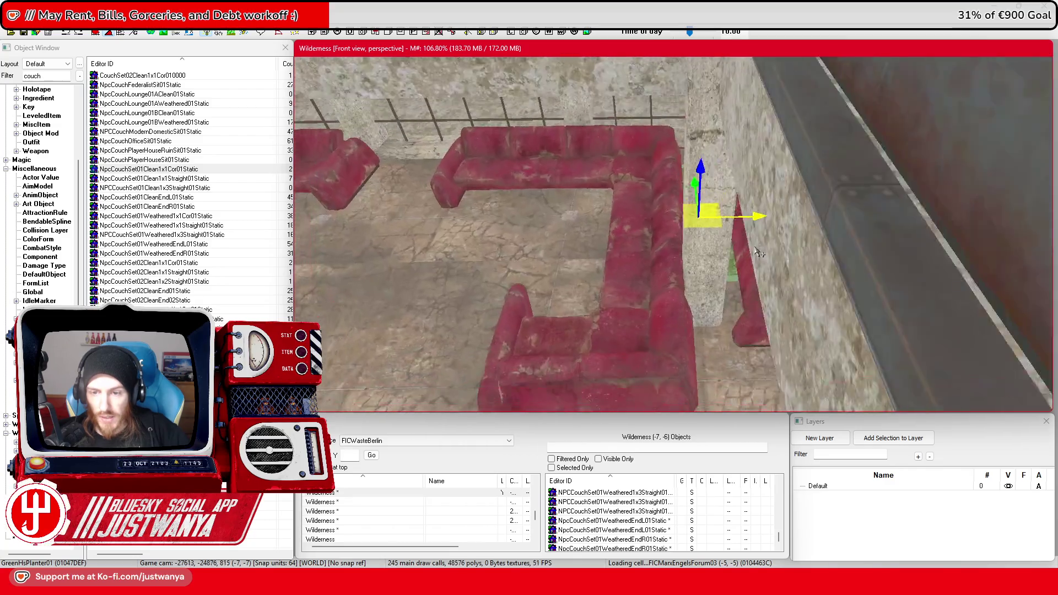
pyautogui.scroll(-3, 760, 253)
pyautogui.moveTo(682, 207); pyautogui.dragTo(568, 254)
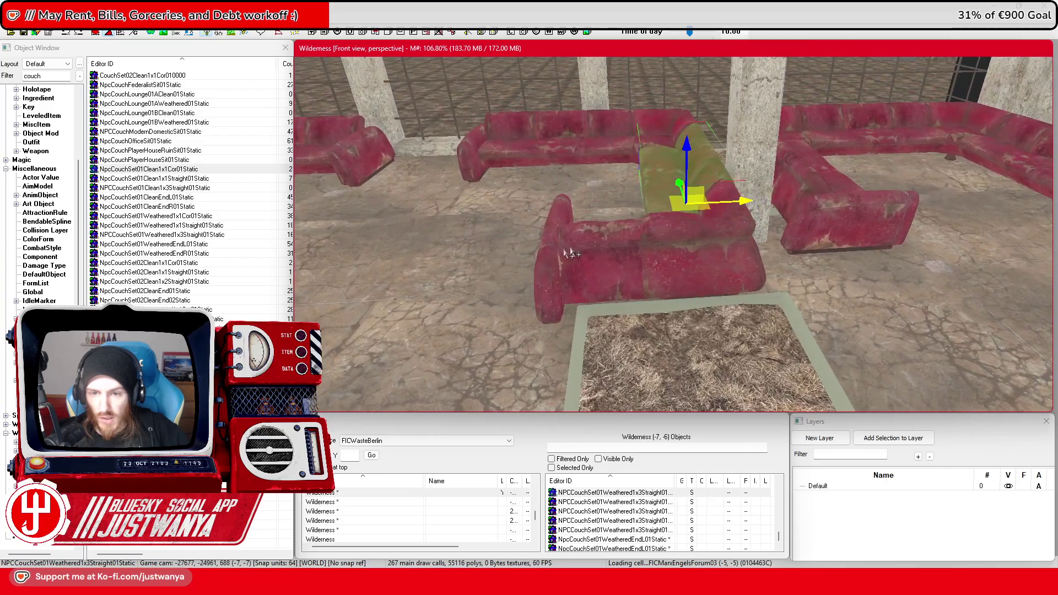
pyautogui.keyDown('ctrl'); pyautogui.click(698, 270); pyautogui.keyUp('ctrl')
pyautogui.keyDown('ctrl'); pyautogui.click(553, 147); pyautogui.keyUp('ctrl')
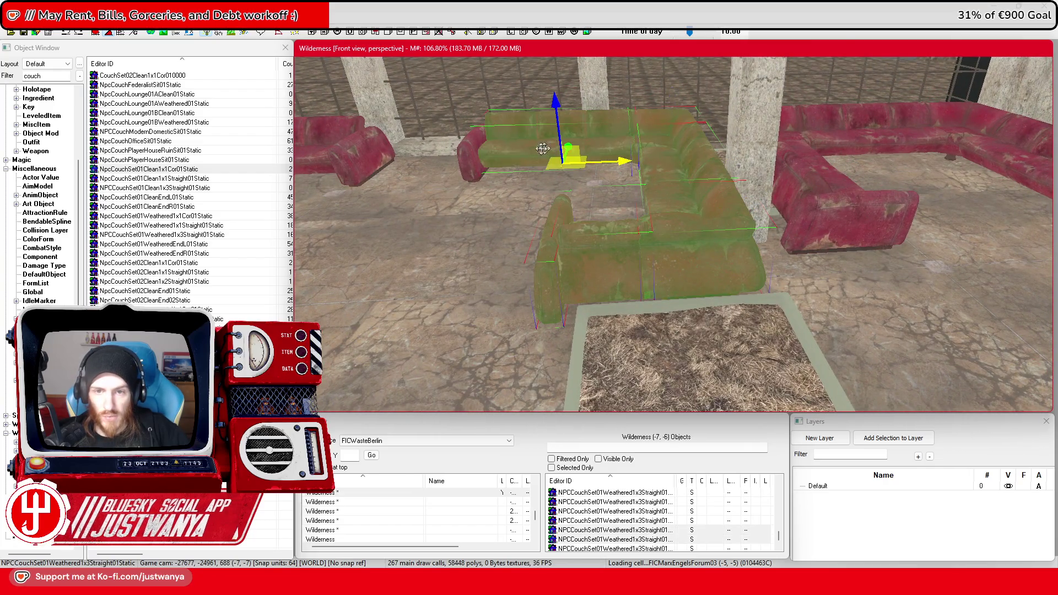
pyautogui.moveTo(539, 177)
pyautogui.mouseDown()
pyautogui.moveTo(503, 165)
pyautogui.moveTo(530, 169)
pyautogui.mouseUp()
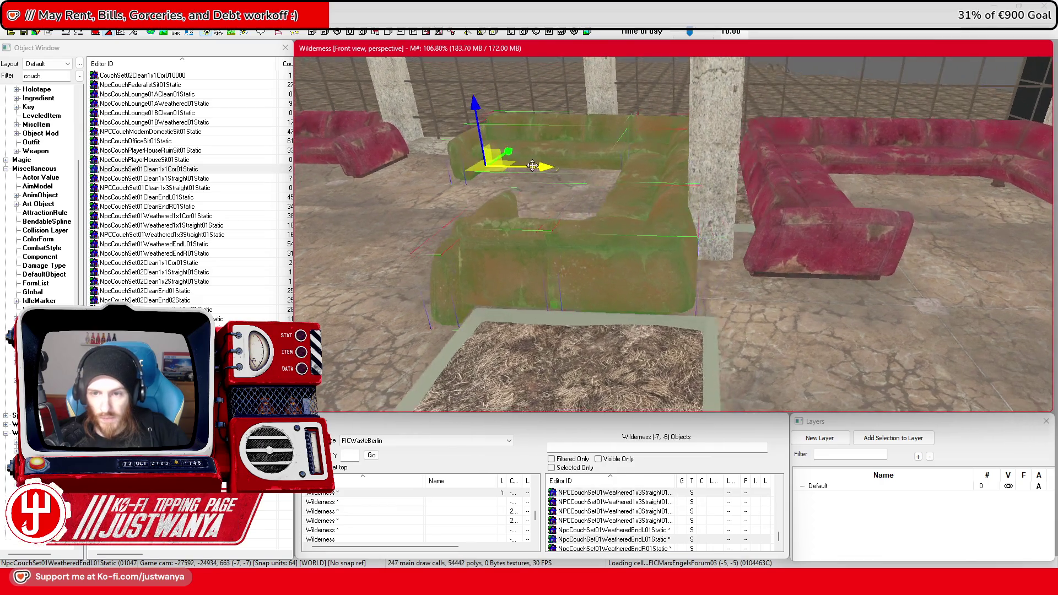
pyautogui.click(740, 231)
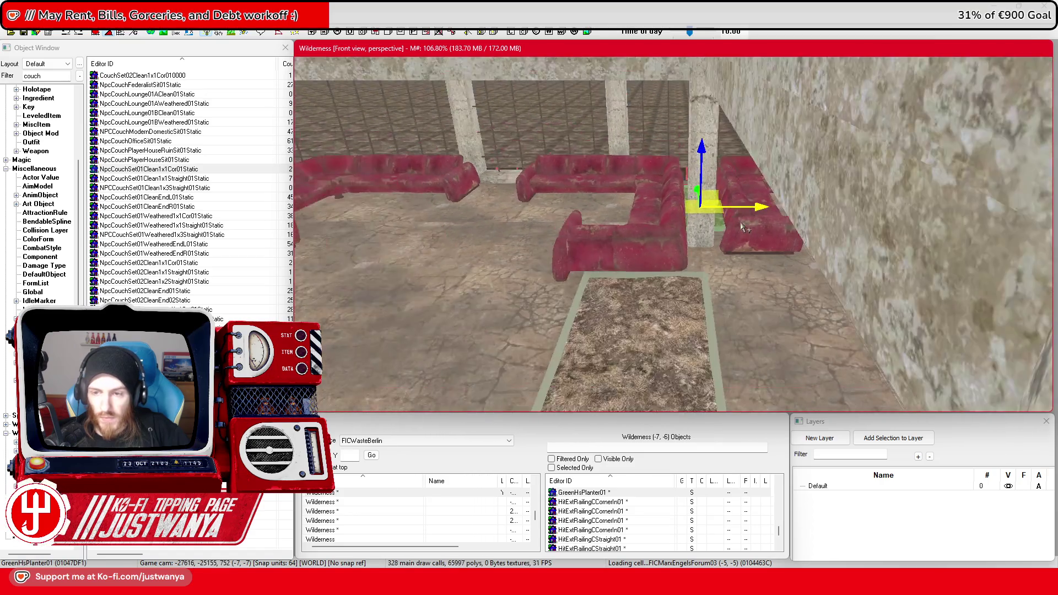
# Save the plugin, pan across the finished foyer, then save it a second time
pyautogui.scroll(-10, 742, 227)
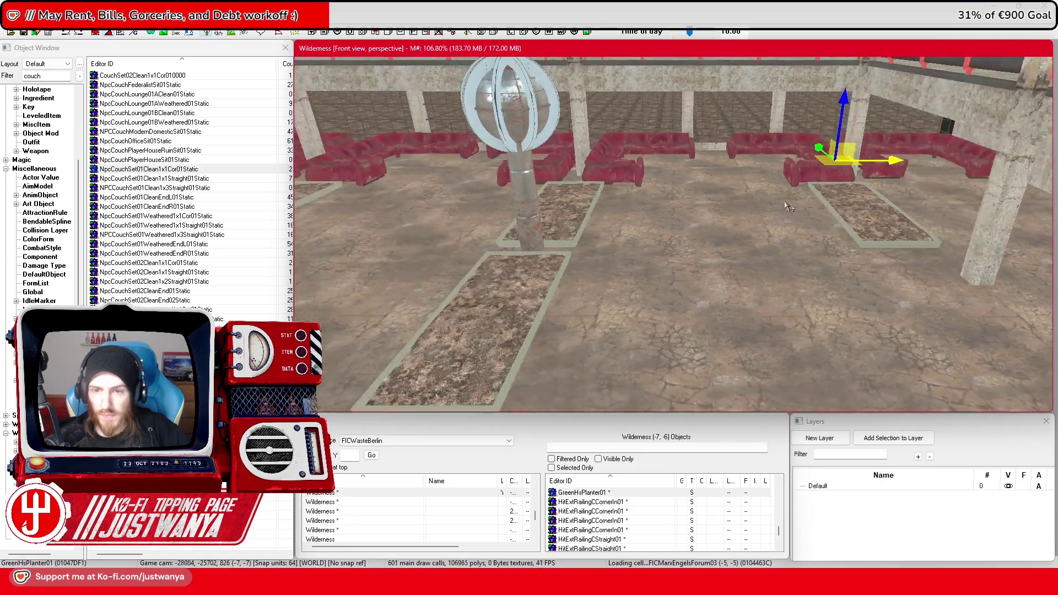
pyautogui.scroll(-10, 788, 206)
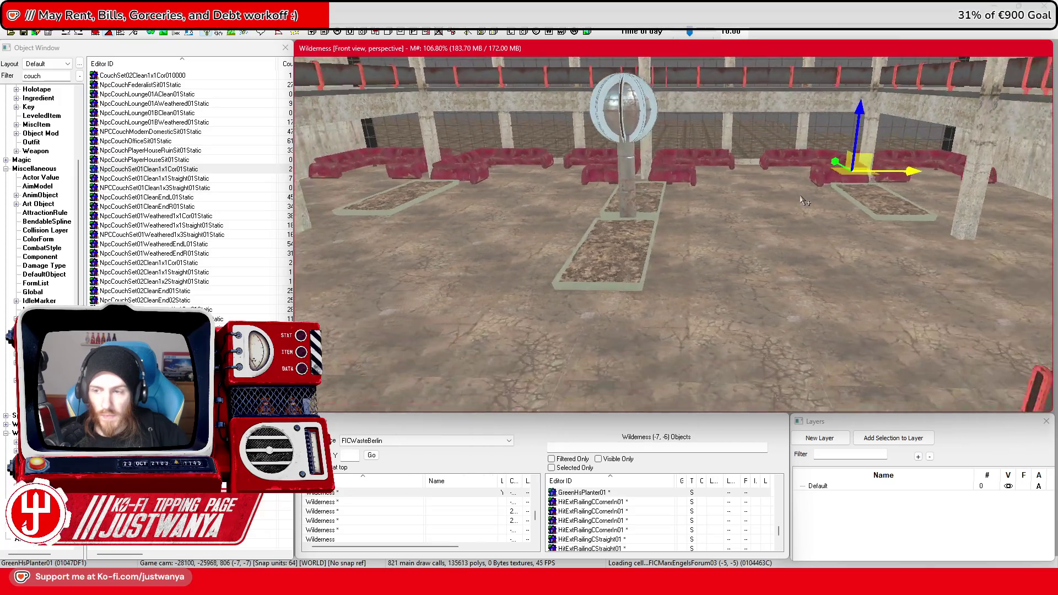
pyautogui.scroll(5, 810, 204)
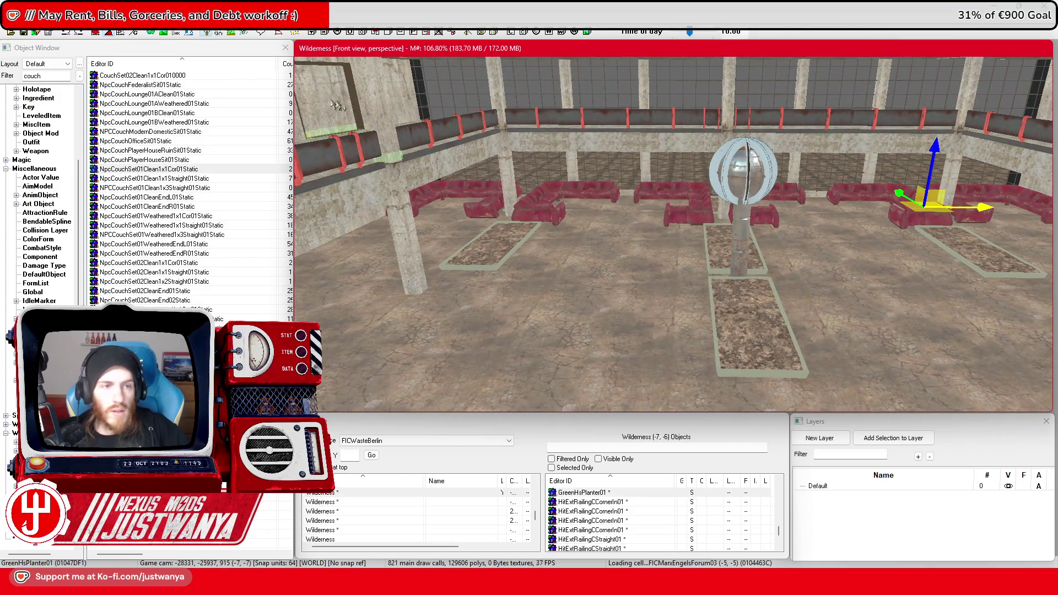
pyautogui.click(25, 32)
pyautogui.scroll(-10, 644, 259)
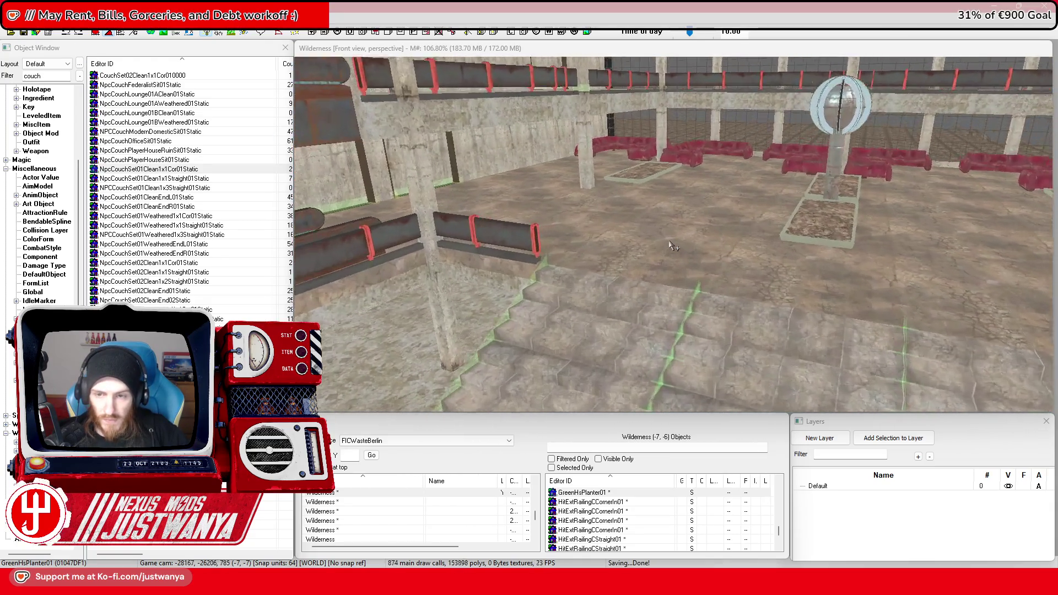
pyautogui.click(684, 243)
pyautogui.scroll(5, 689, 243)
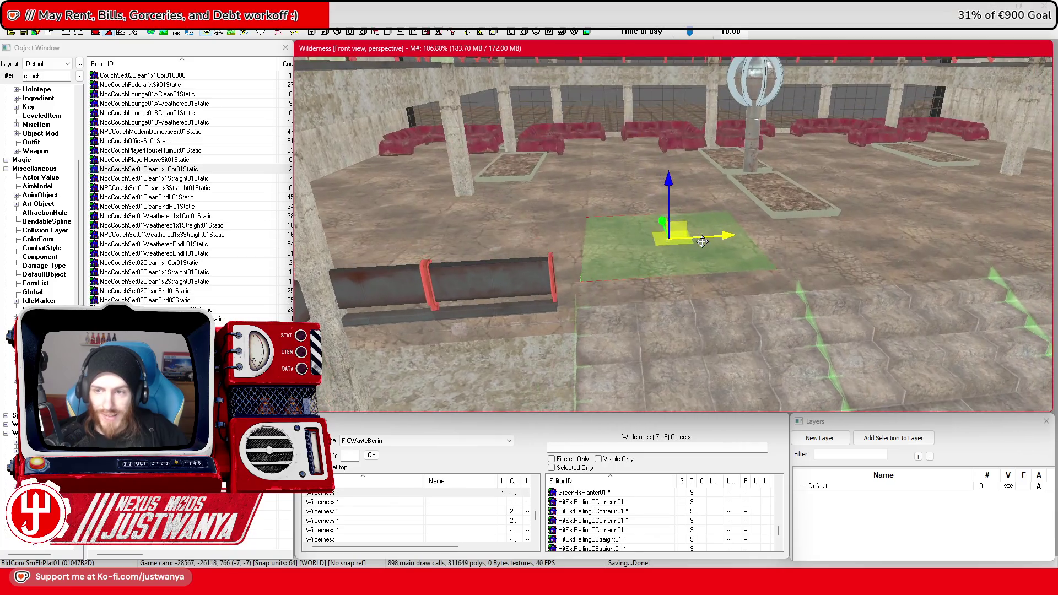
pyautogui.moveTo(702, 241); pyautogui.dragTo(696, 262)
pyautogui.click(23, 33)
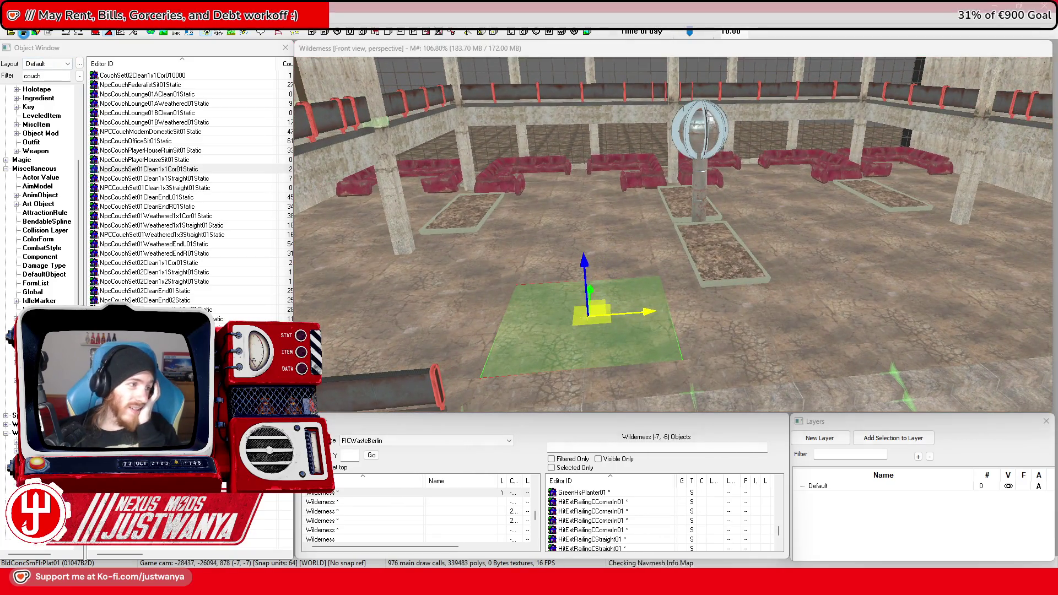
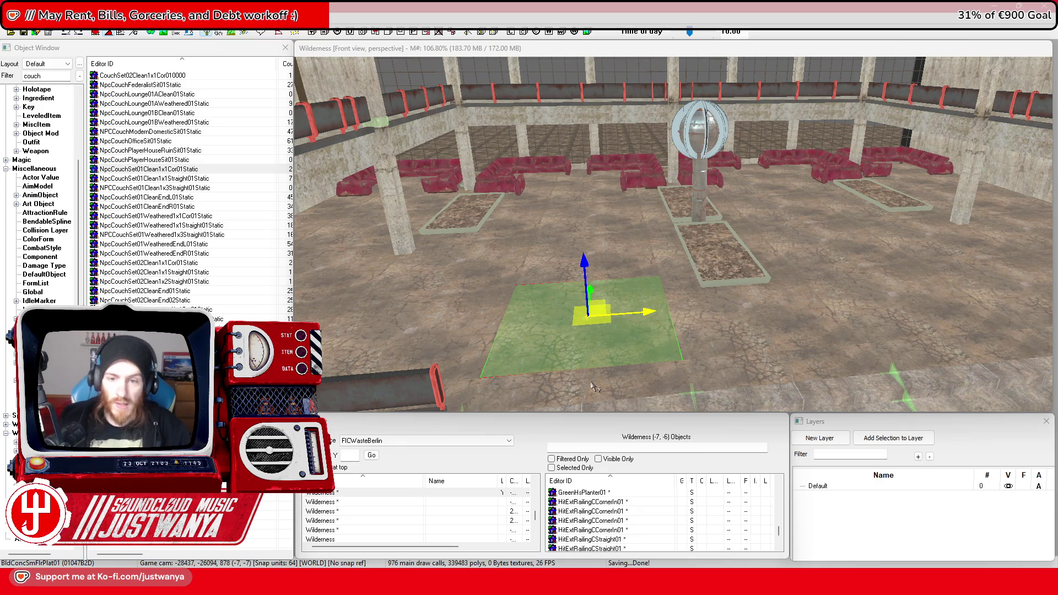
# Move the GreenHsPlanter01 beside the long dirt planter near the central lamp
pyautogui.scroll(5, 595, 387)
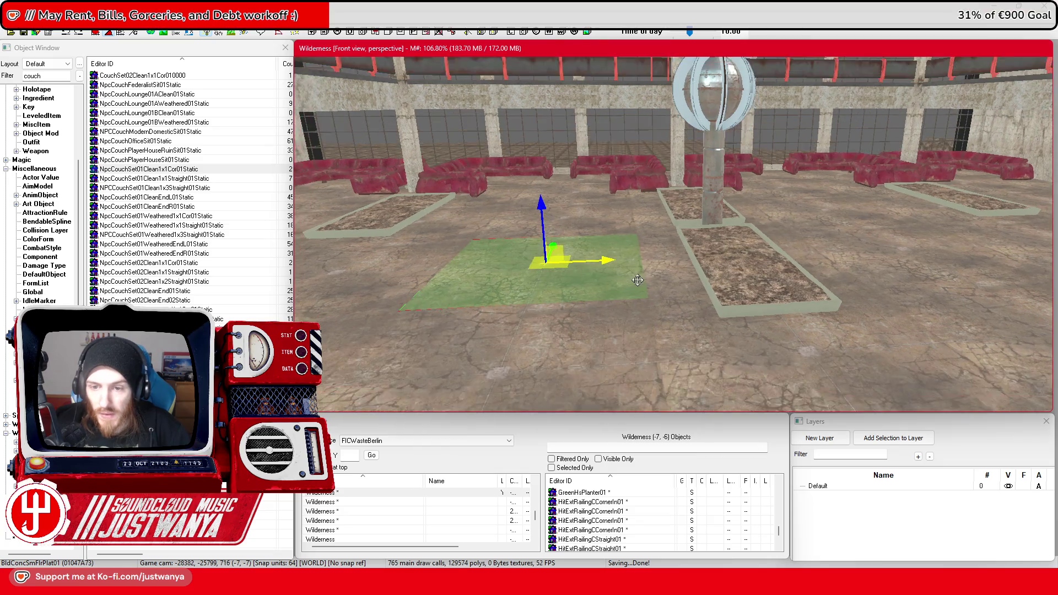
pyautogui.scroll(10, 649, 263)
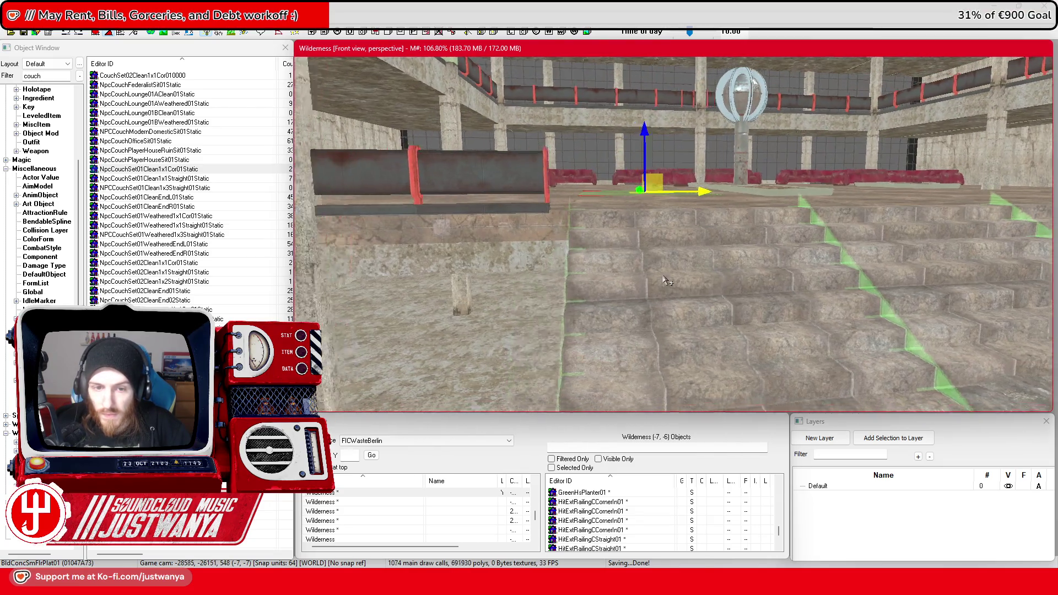
pyautogui.scroll(10, 678, 281)
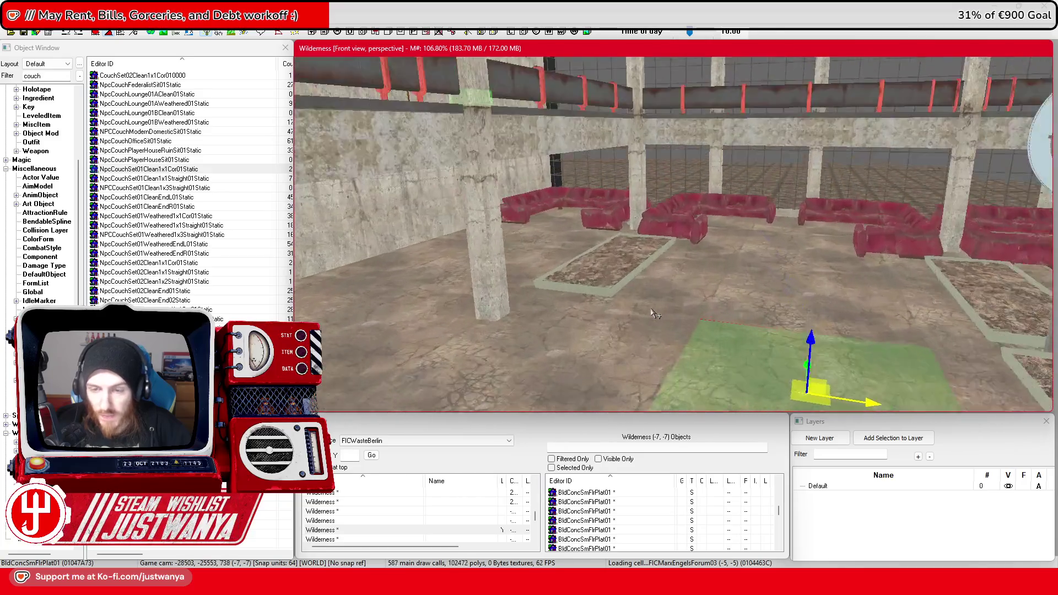
pyautogui.scroll(3, 656, 314)
pyautogui.click(653, 312)
pyautogui.scroll(5, 653, 312)
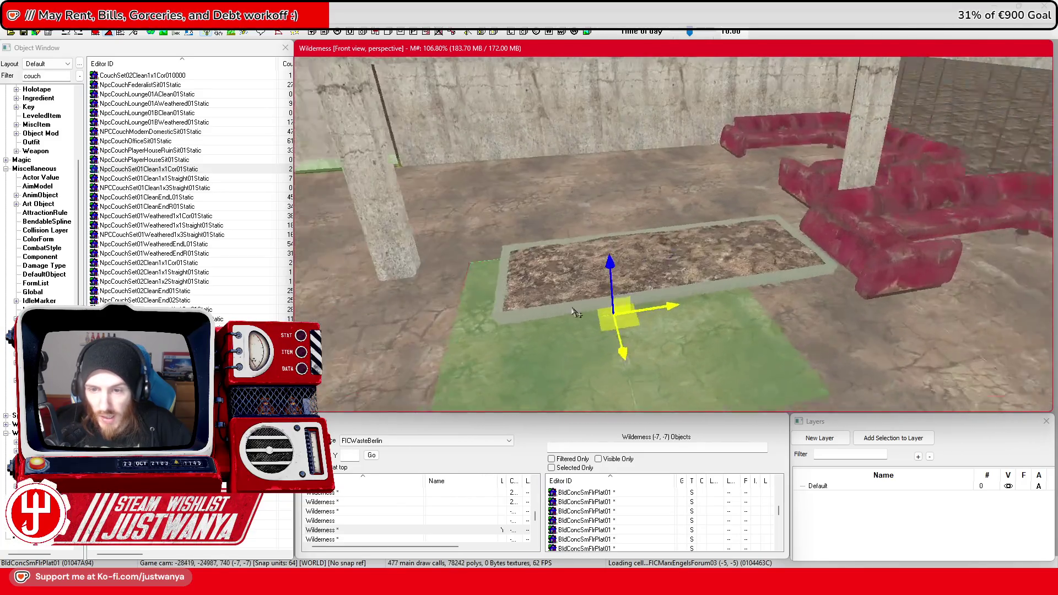
pyautogui.click(693, 262)
pyautogui.moveTo(751, 272)
pyautogui.mouseDown()
pyautogui.moveTo(612, 276)
pyautogui.moveTo(766, 261)
pyautogui.mouseUp()
pyautogui.scroll(-3, 719, 300)
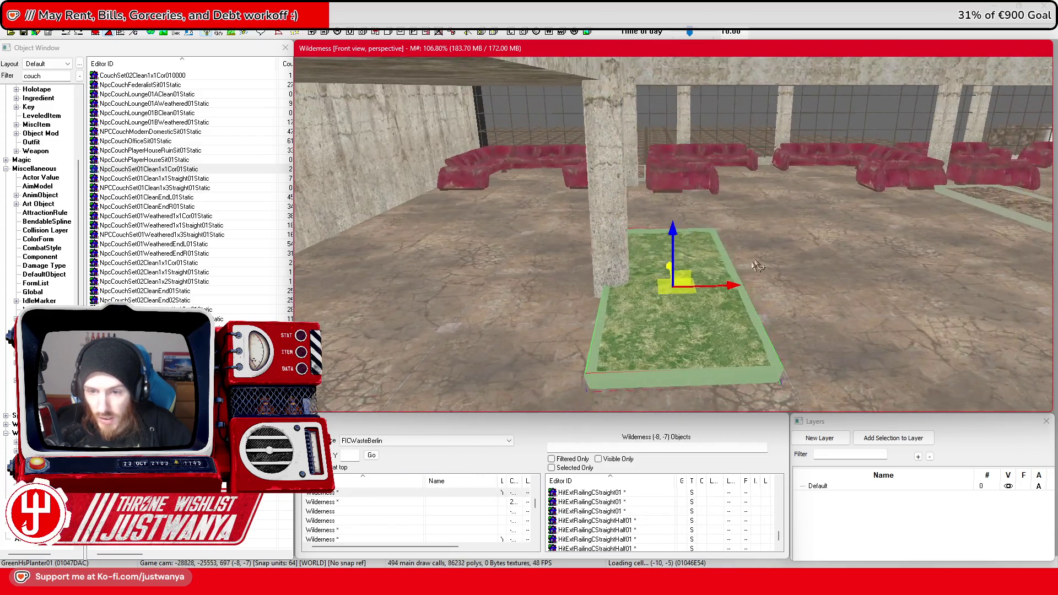
pyautogui.scroll(10, 695, 207)
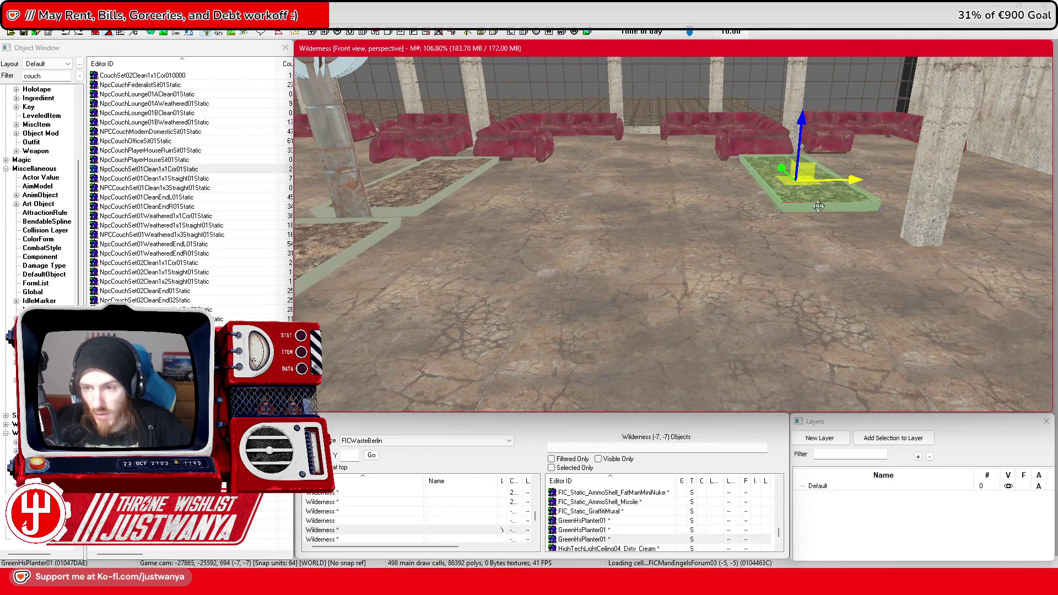
pyautogui.moveTo(703, 296); pyautogui.dragTo(434, 237)
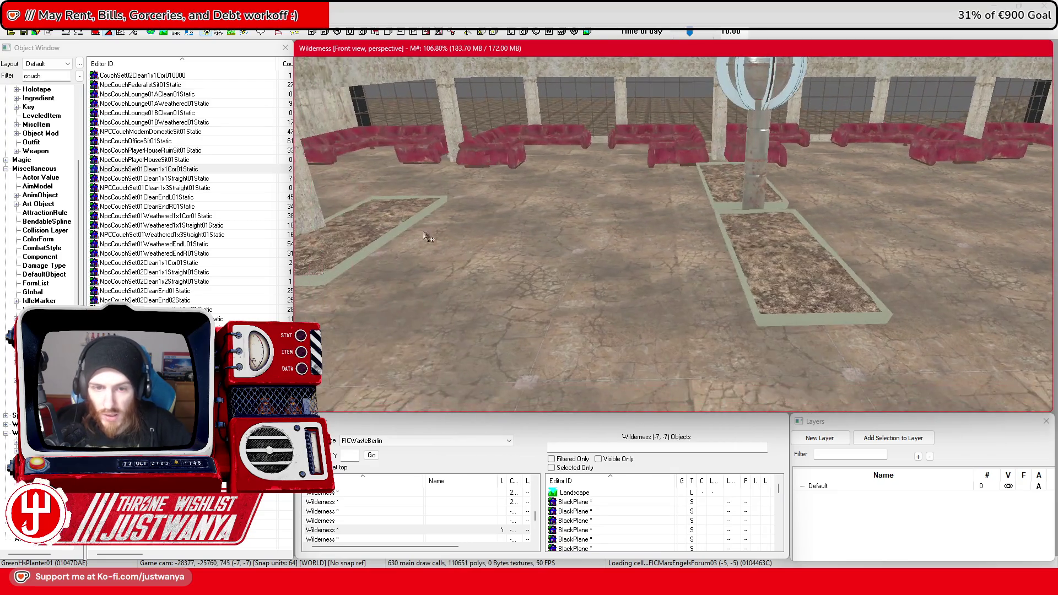
pyautogui.moveTo(372, 226); pyautogui.dragTo(860, 215)
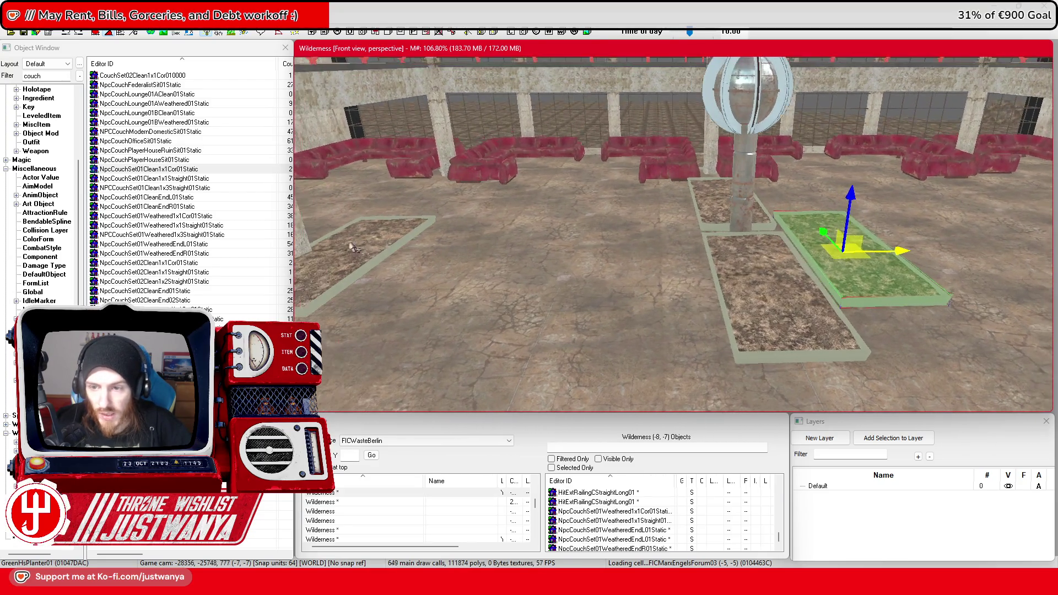
# Orbit the view down to floor level toward the rows of red couches
pyautogui.moveTo(620, 296)
pyautogui.mouseDown()
pyautogui.moveTo(573, 300)
pyautogui.moveTo(865, 273)
pyautogui.moveTo(711, 239)
pyautogui.mouseUp()
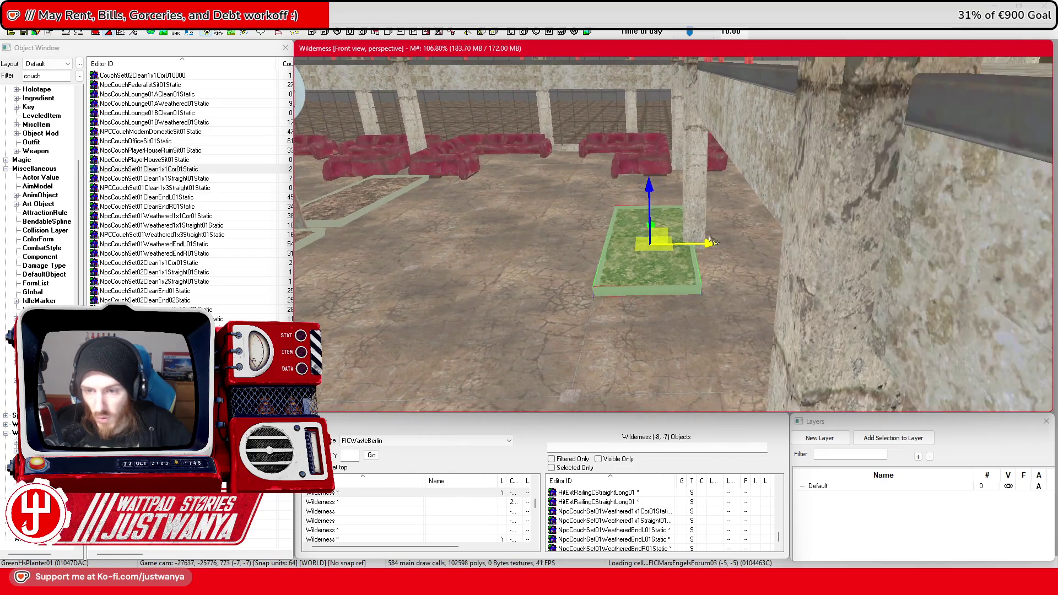
pyautogui.moveTo(546, 291)
pyautogui.mouseDown()
pyautogui.moveTo(579, 283)
pyautogui.moveTo(396, 213)
pyautogui.mouseUp()
pyautogui.moveTo(532, 302)
pyautogui.mouseDown()
pyautogui.moveTo(774, 238)
pyautogui.moveTo(785, 218)
pyautogui.mouseUp()
pyautogui.moveTo(693, 237)
pyautogui.mouseDown()
pyautogui.moveTo(739, 232)
pyautogui.moveTo(629, 266)
pyautogui.moveTo(670, 280)
pyautogui.mouseUp()
pyautogui.moveTo(876, 333); pyautogui.dragTo(775, 207)
pyautogui.moveTo(759, 160)
pyautogui.mouseDown()
pyautogui.moveTo(654, 177)
pyautogui.moveTo(727, 234)
pyautogui.moveTo(782, 239)
pyautogui.moveTo(756, 241)
pyautogui.mouseUp()
pyautogui.scroll(5, 755, 240)
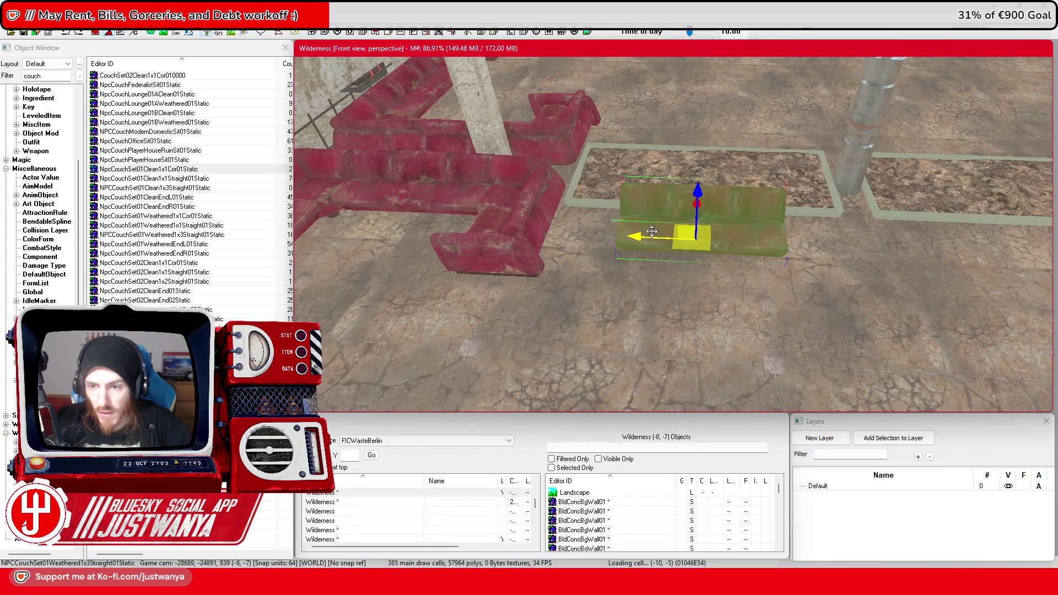
# Move a red couch from the left planter to the front of the right dirt planter
pyautogui.scroll(-3, 652, 232)
pyautogui.moveTo(547, 198); pyautogui.dragTo(888, 212)
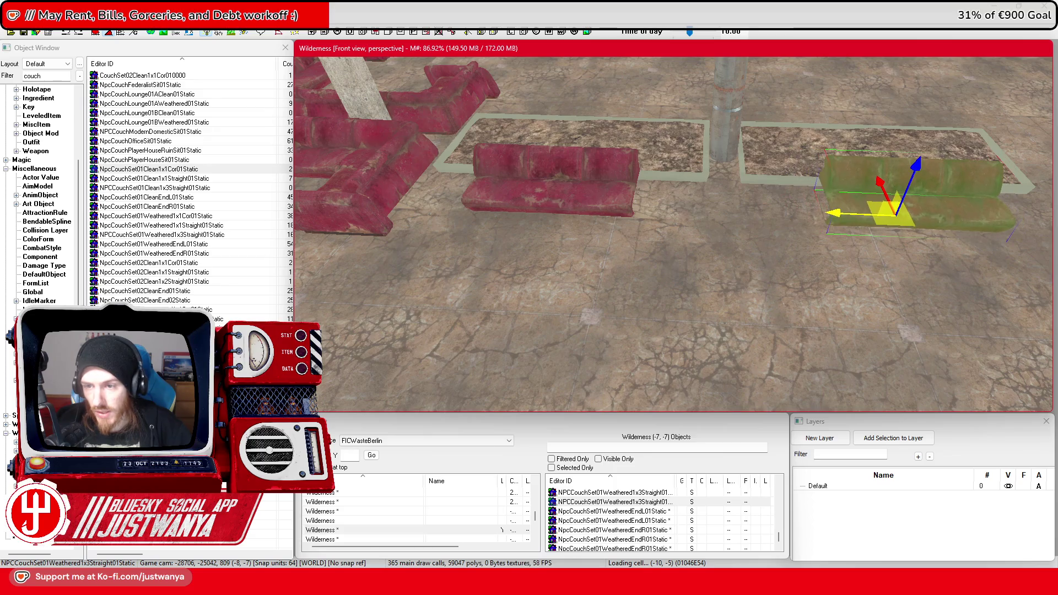
pyautogui.click(728, 220)
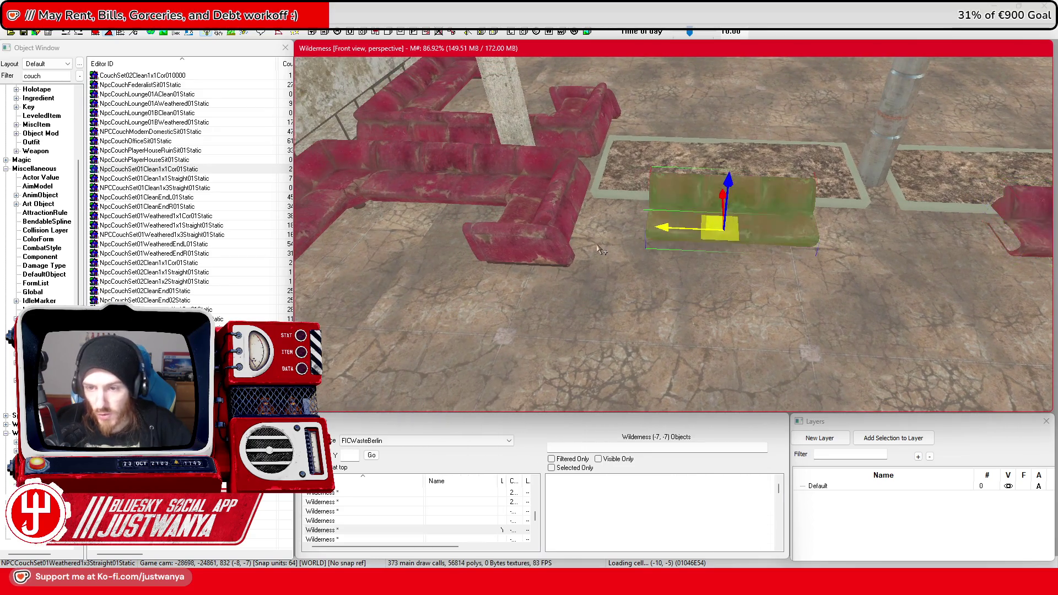
pyautogui.scroll(4, 683, 252)
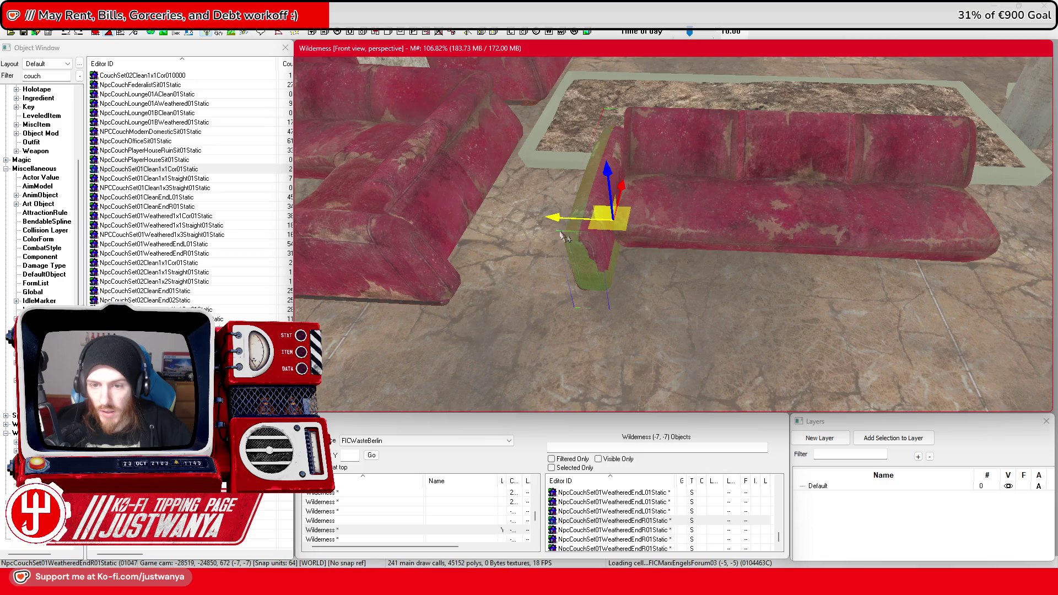
pyautogui.moveTo(568, 218)
pyautogui.mouseDown()
pyautogui.moveTo(910, 228)
pyautogui.moveTo(890, 225)
pyautogui.mouseUp()
pyautogui.scroll(-5, 890, 226)
pyautogui.click(949, 214)
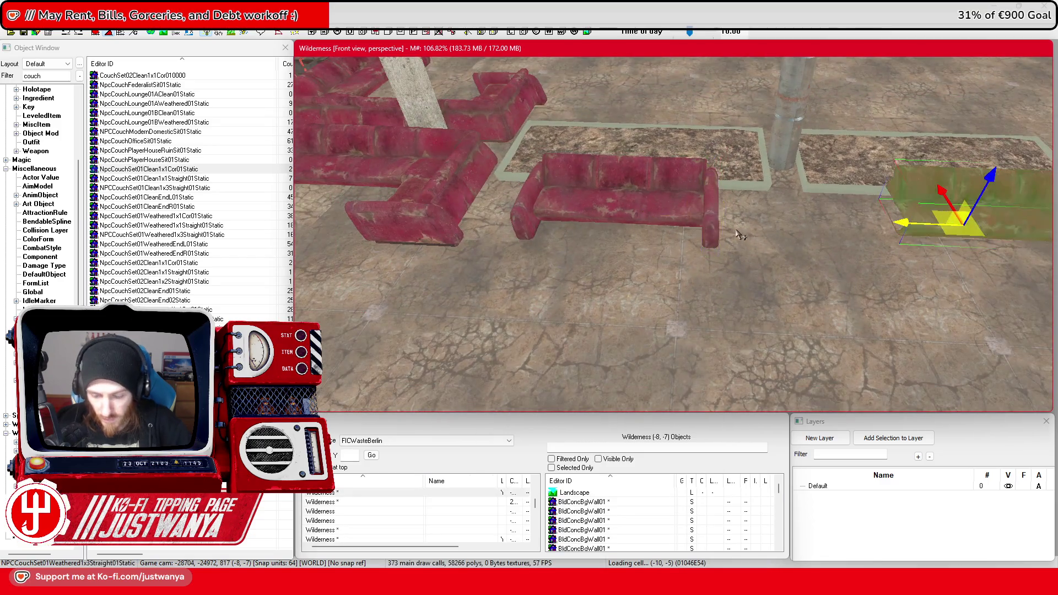
pyautogui.click(714, 230)
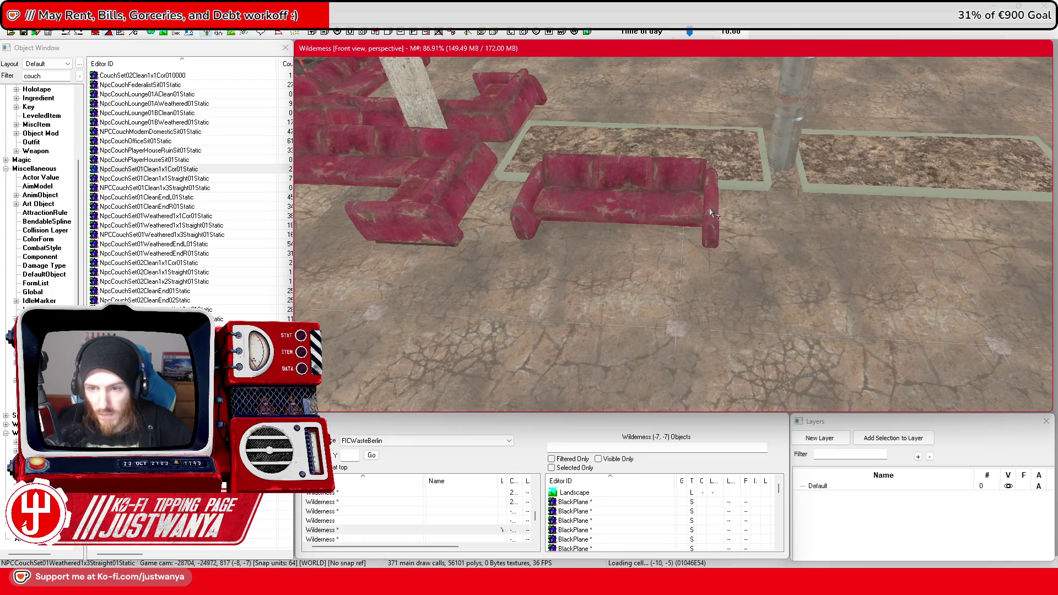
pyautogui.click(605, 223)
pyautogui.press('shift')
pyautogui.moveTo(569, 204)
pyautogui.mouseDown()
pyautogui.moveTo(824, 199)
pyautogui.moveTo(815, 200)
pyautogui.mouseUp()
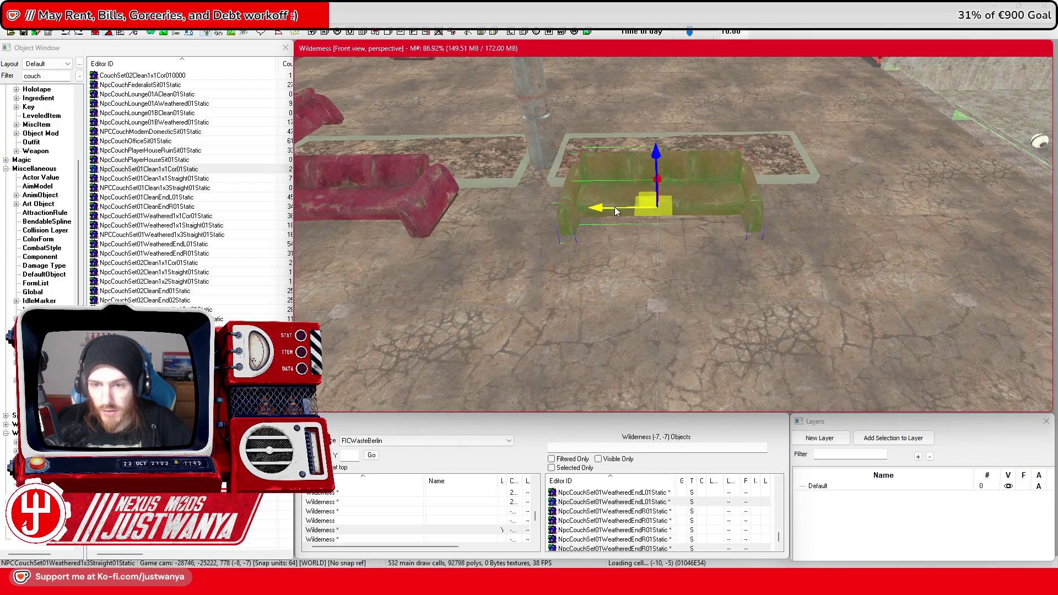
pyautogui.press('space')
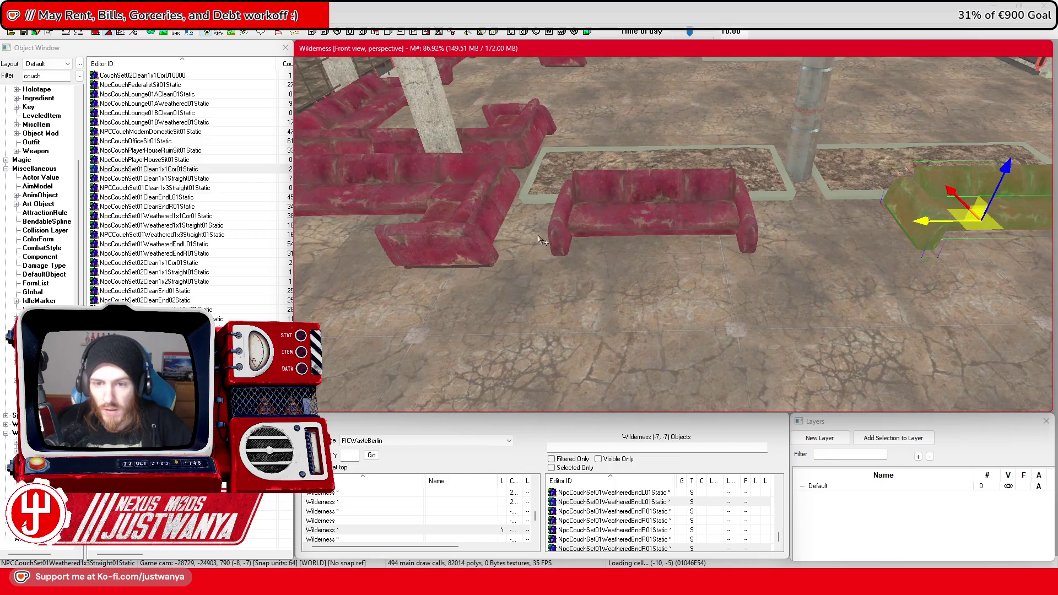
# Rotate the middle couch and end piece 90° and line them along the planter's right side
pyautogui.keyDown('ctrl'); pyautogui.click(649, 225); pyautogui.keyUp('ctrl')
pyautogui.keyDown('ctrl'); pyautogui.click(751, 233); pyautogui.keyUp('ctrl')
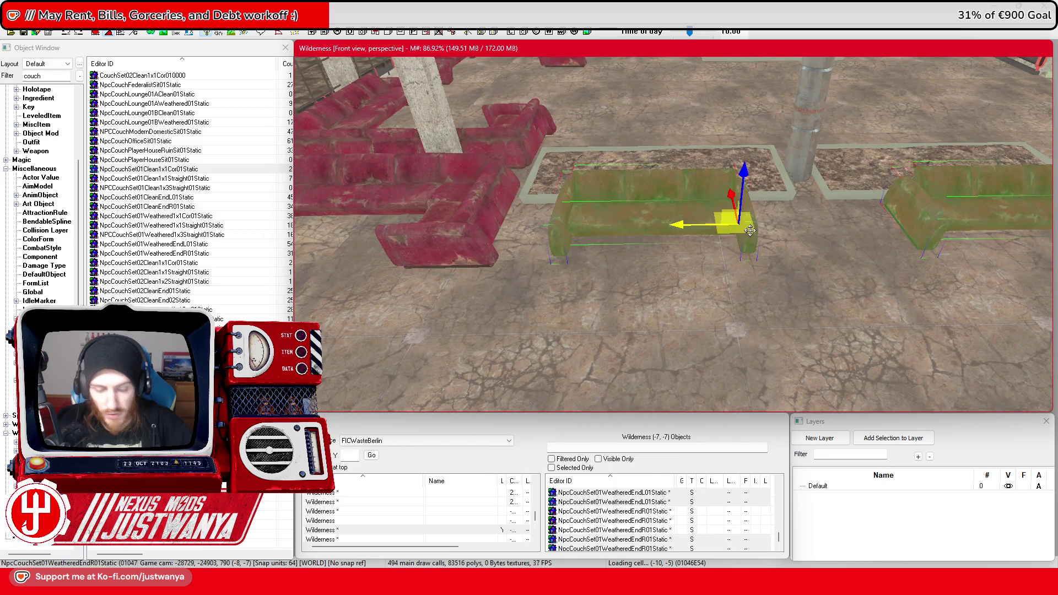
pyautogui.press('2')
pyautogui.moveTo(789, 256); pyautogui.dragTo(800, 254)
pyautogui.press('1')
pyautogui.scroll(-3, 690, 242)
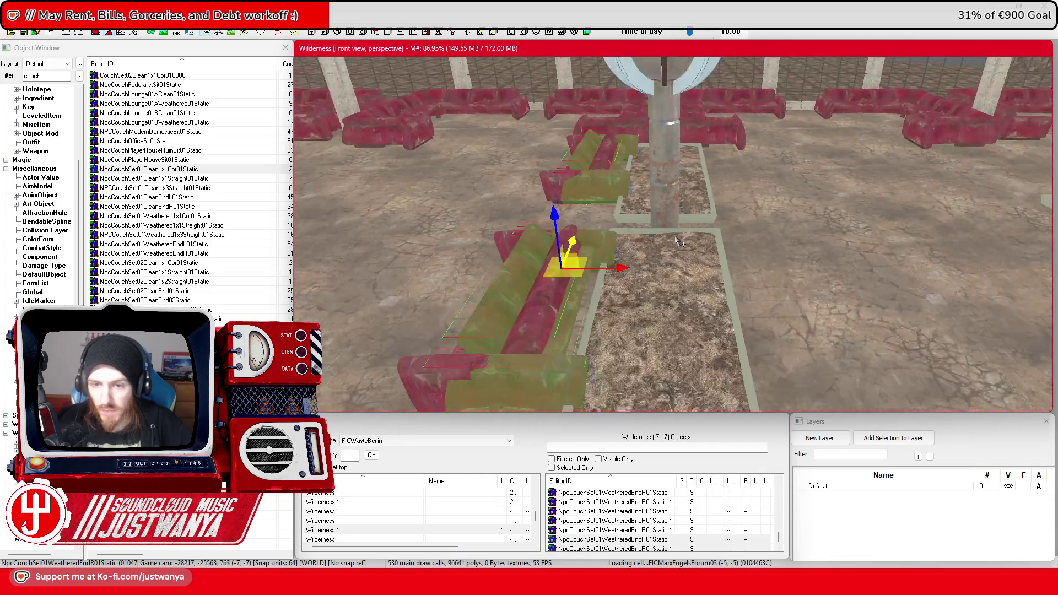
pyautogui.moveTo(565, 266)
pyautogui.mouseDown()
pyautogui.moveTo(751, 283)
pyautogui.moveTo(771, 267)
pyautogui.mouseUp()
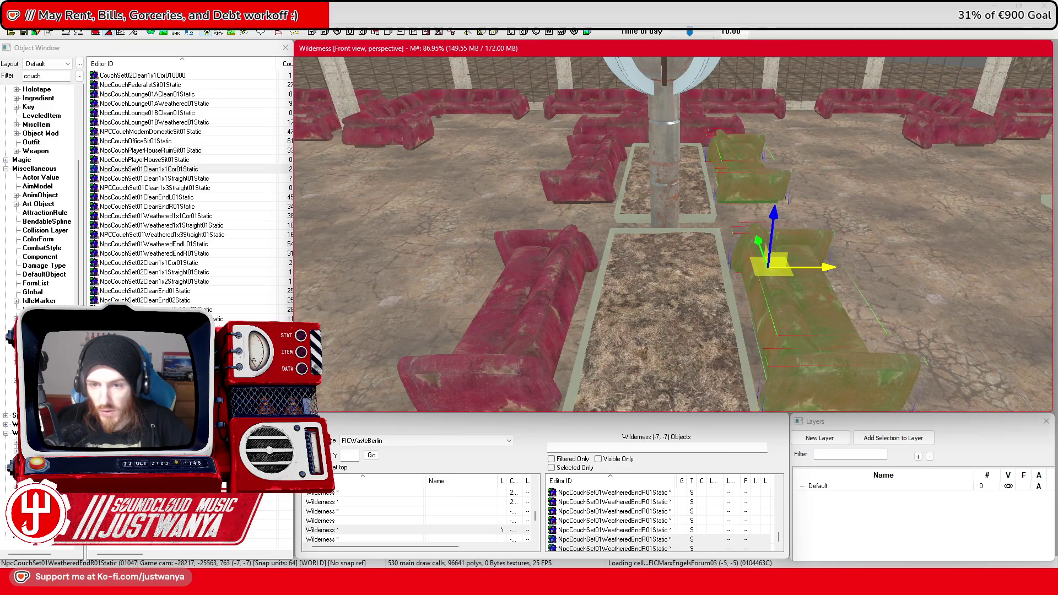
# Shift a single couch piece to the right, ready to rotate it
pyautogui.scroll(-5, 795, 260)
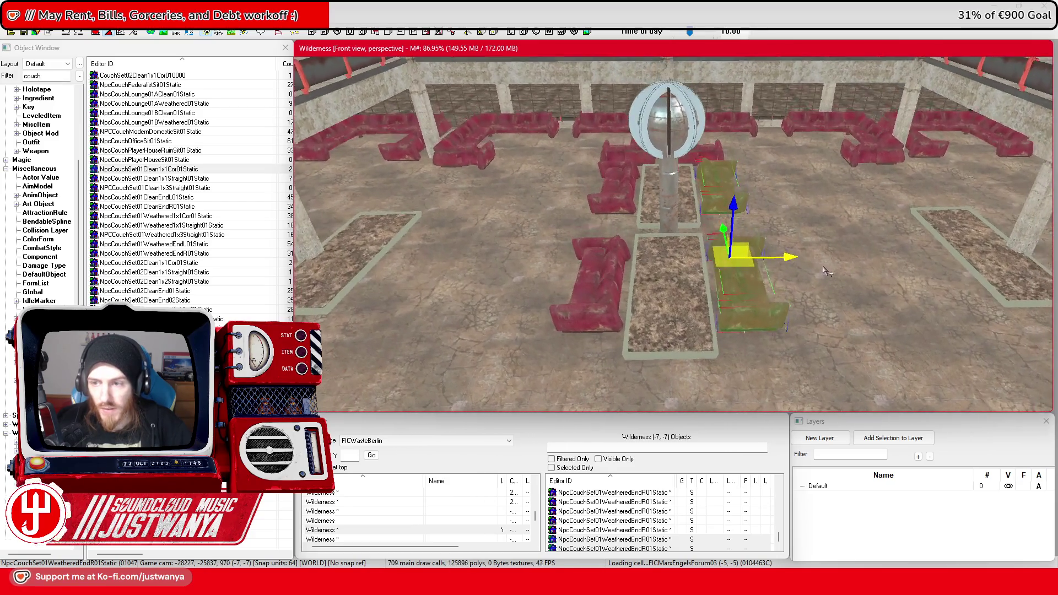
pyautogui.scroll(2, 795, 266)
pyautogui.scroll(2, 772, 270)
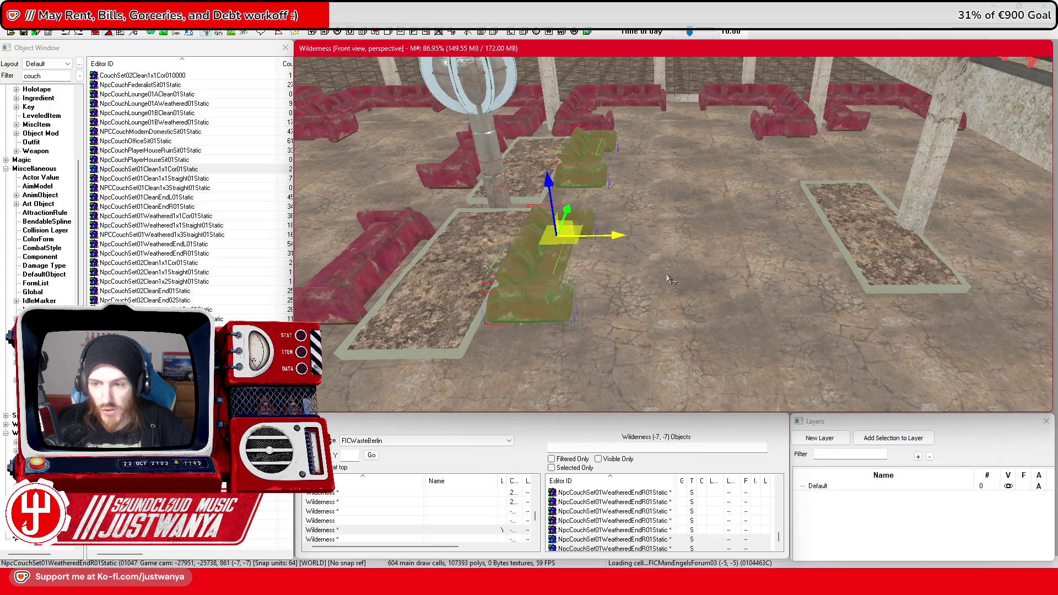
pyautogui.click(544, 266)
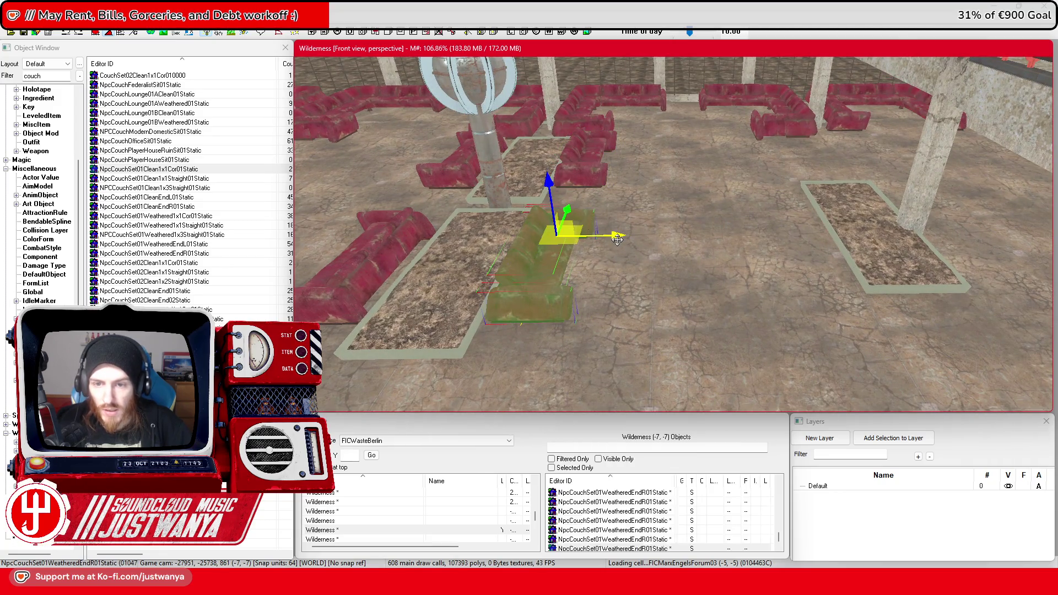
pyautogui.moveTo(618, 239); pyautogui.dragTo(813, 241)
pyautogui.press('e')
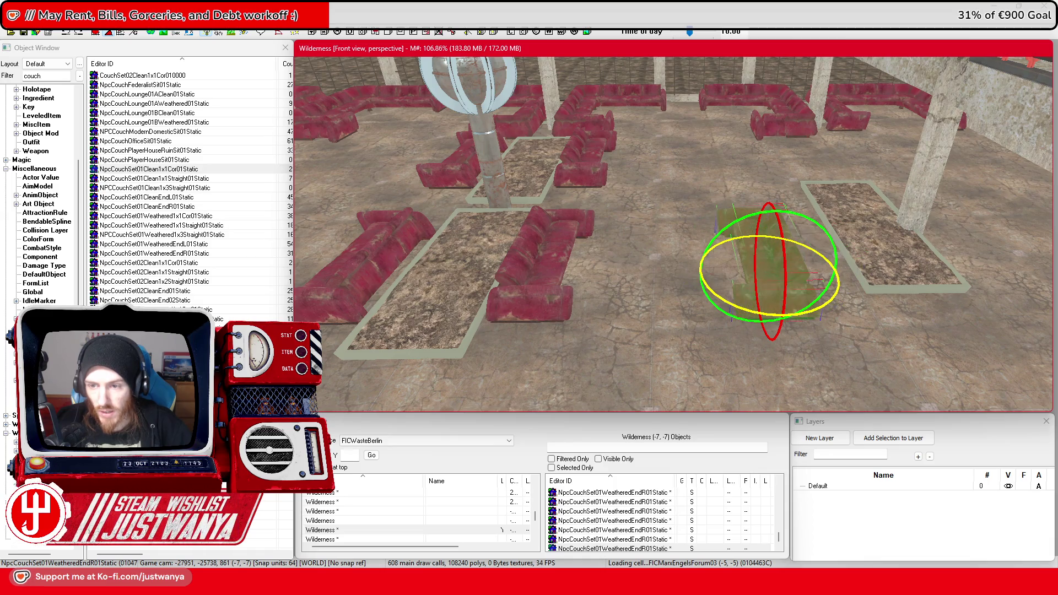
pyautogui.press('w')
pyautogui.press('f')
pyautogui.moveTo(656, 305); pyautogui.dragTo(709, 304)
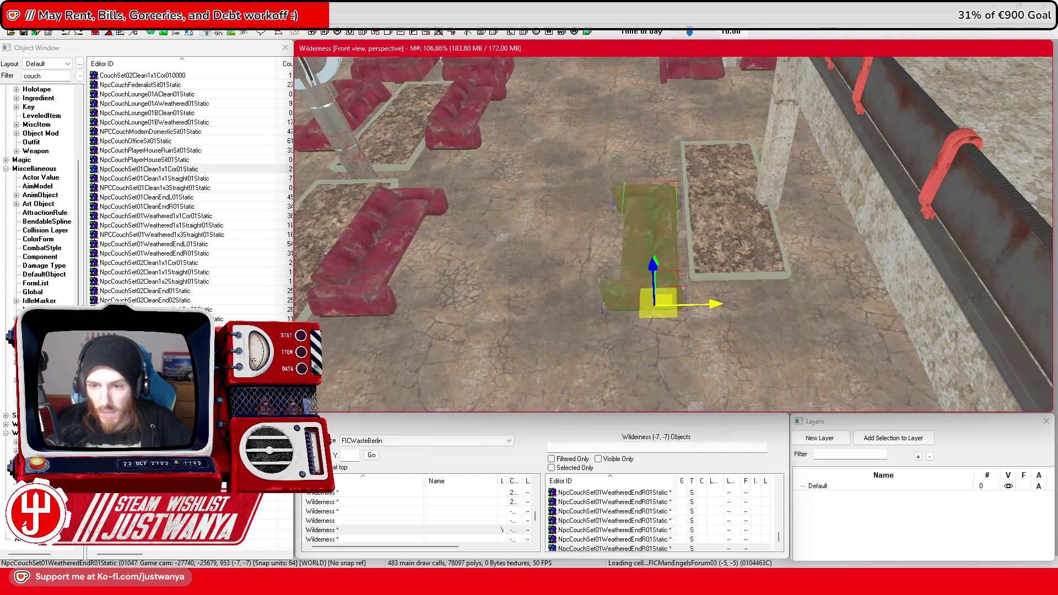
pyautogui.press('shift')
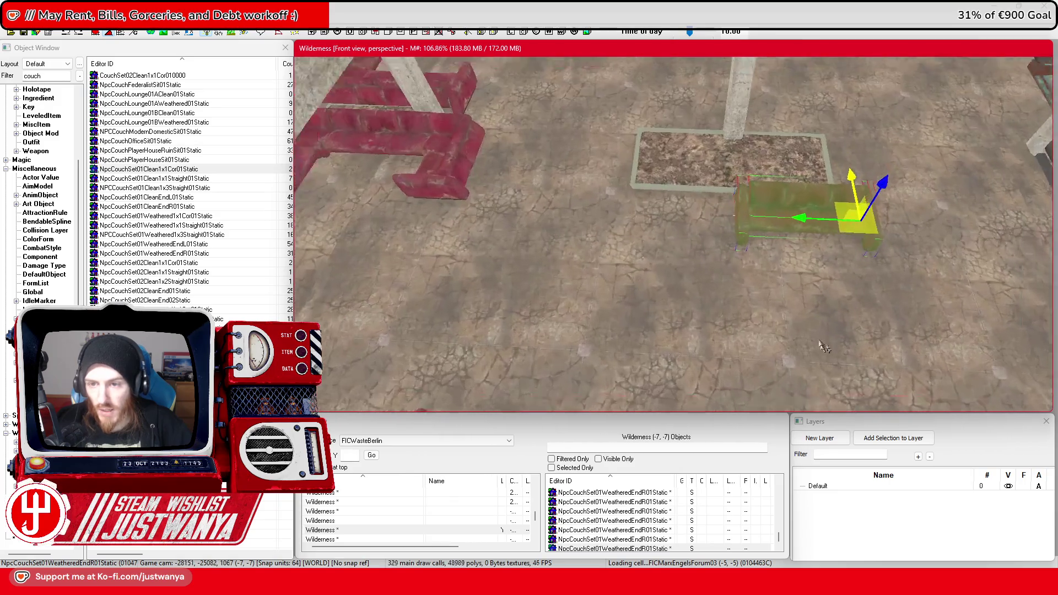
pyautogui.scroll(-5, 744, 212)
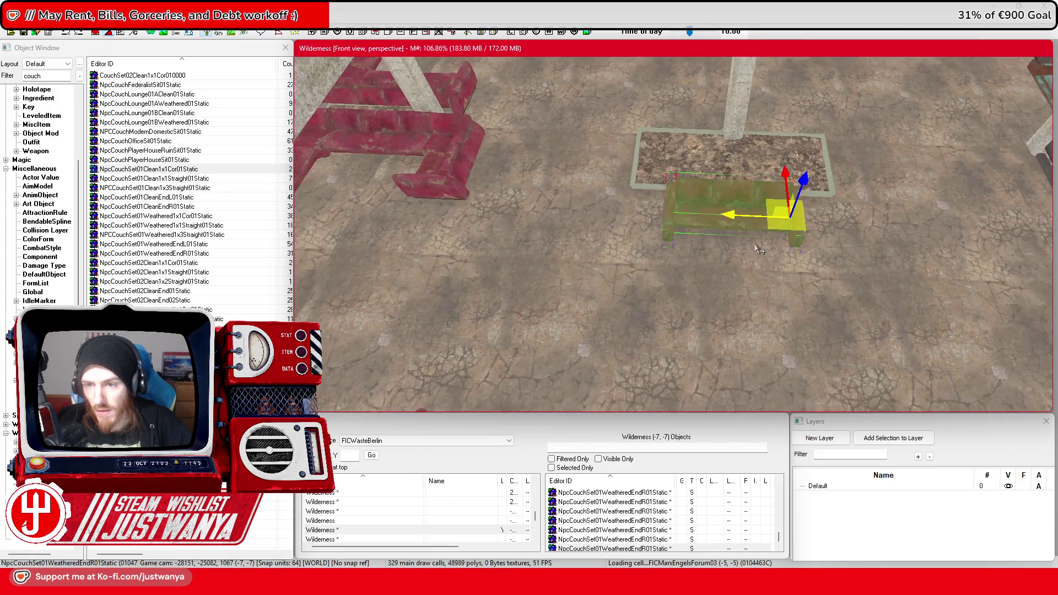
pyautogui.press('shift')
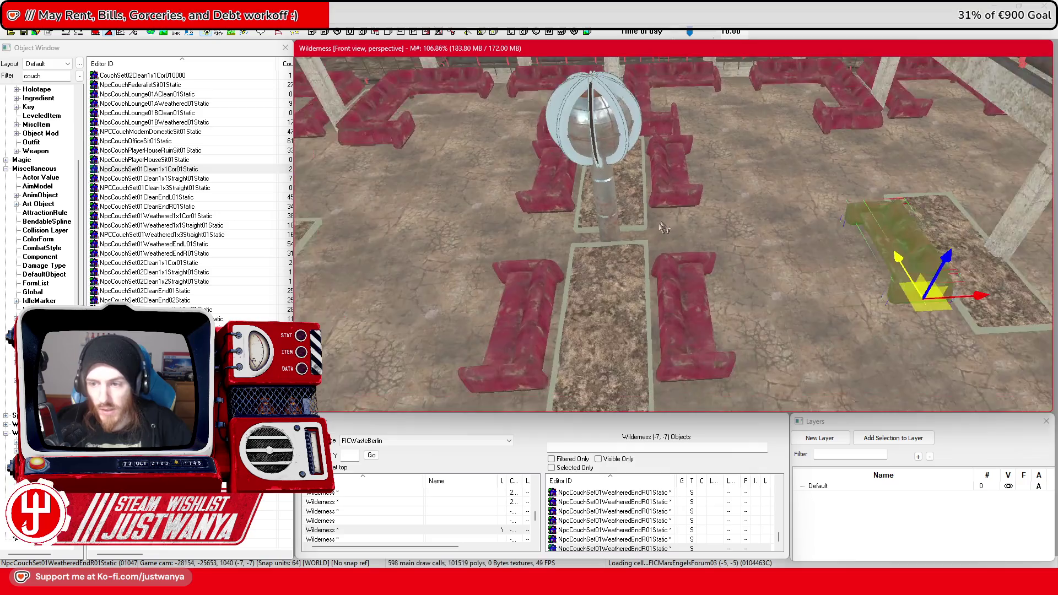
pyautogui.press('shift')
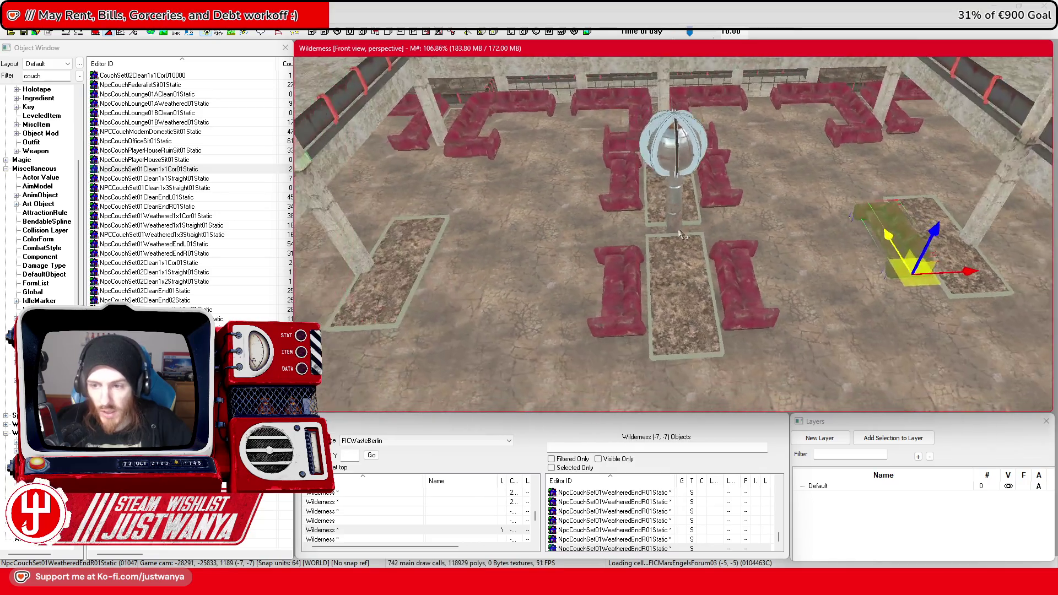
pyautogui.moveTo(1004, 273); pyautogui.dragTo(516, 289)
pyautogui.press('e')
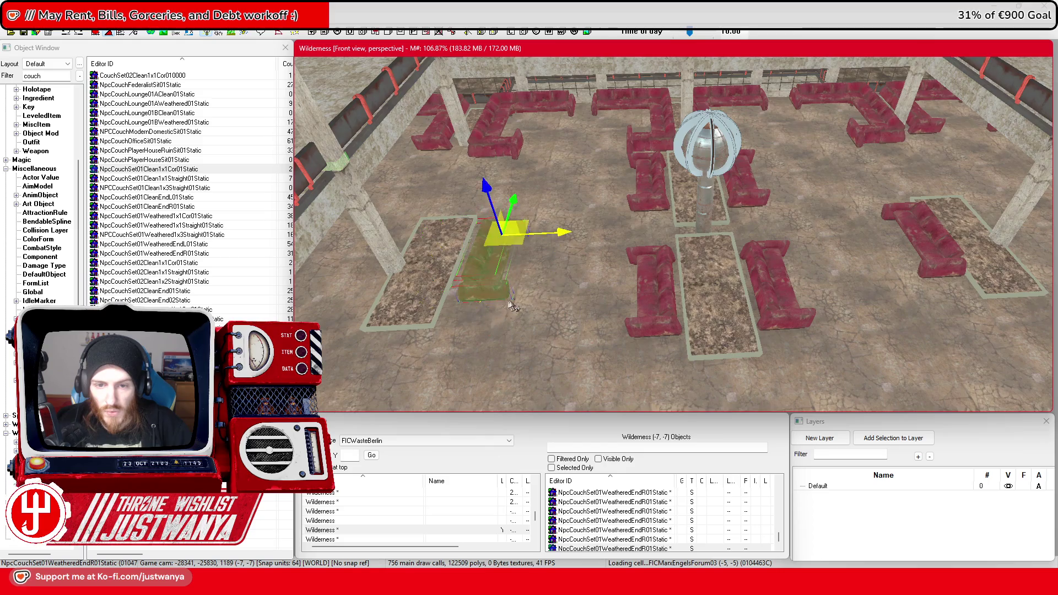
pyautogui.scroll(5, 511, 309)
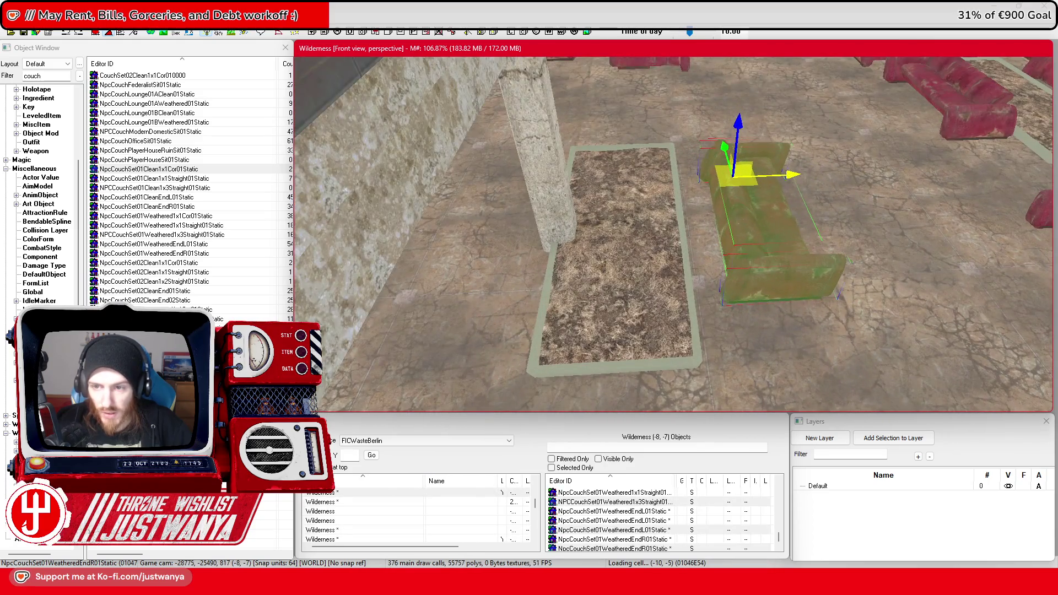
pyautogui.moveTo(738, 220); pyautogui.dragTo(722, 220)
pyautogui.scroll(5, 803, 215)
pyautogui.scroll(-5, 794, 237)
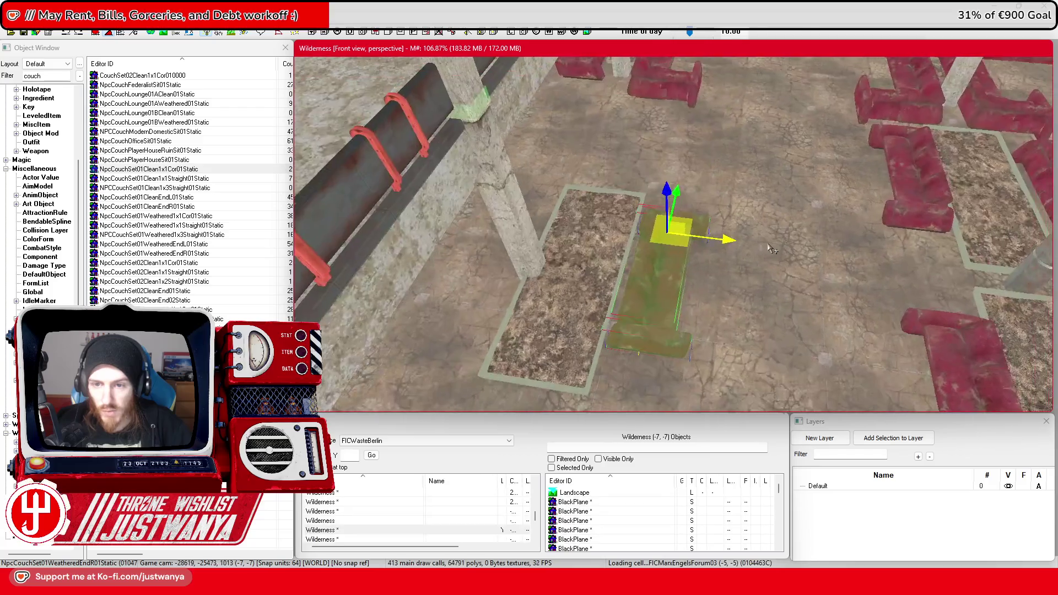
pyautogui.scroll(4, 782, 258)
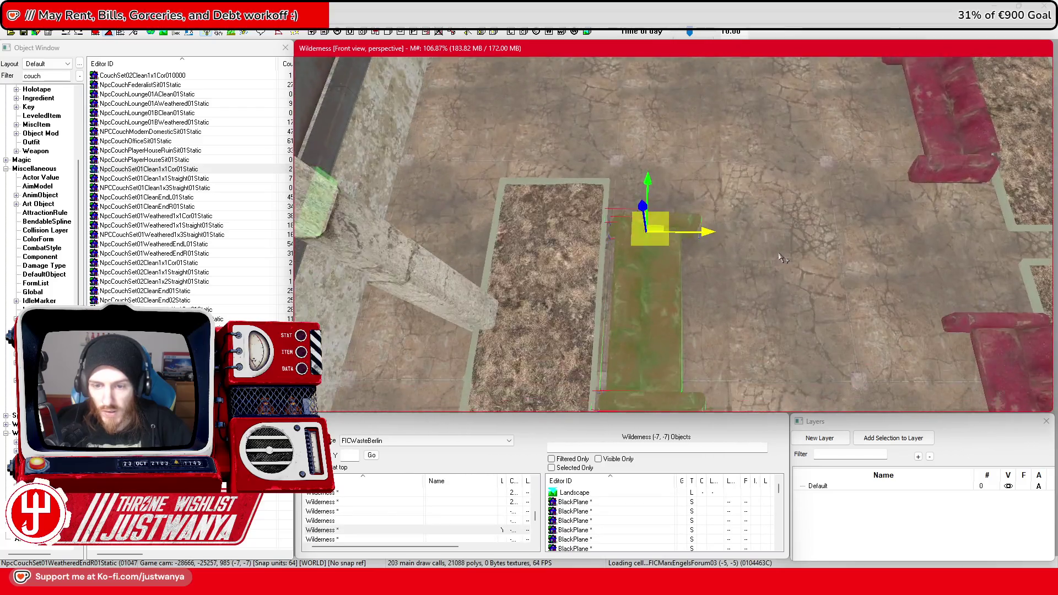
pyautogui.scroll(-8, 783, 258)
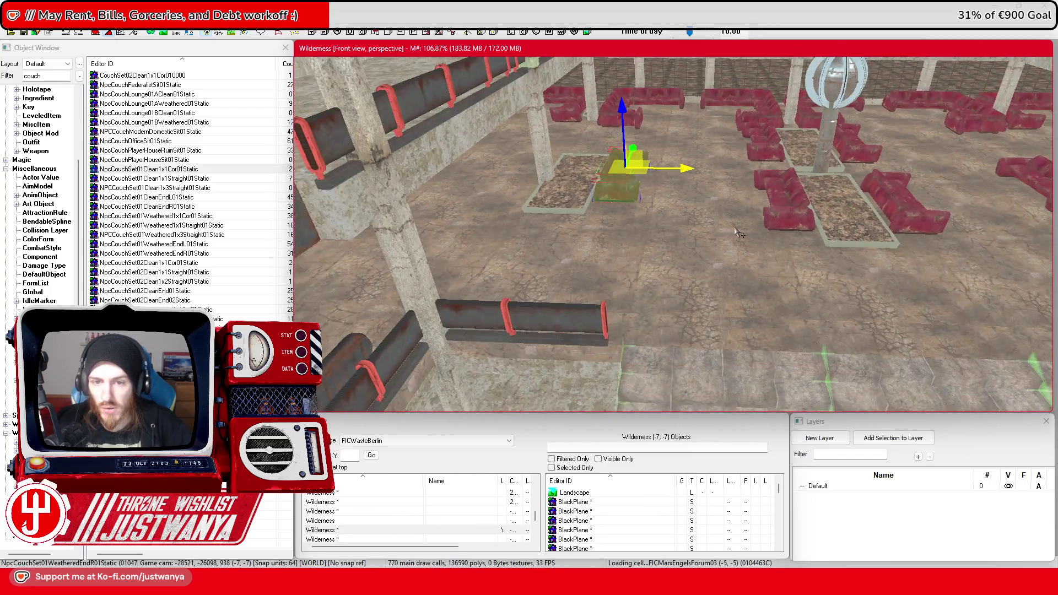
pyautogui.moveTo(738, 234)
pyautogui.mouseDown()
pyautogui.moveTo(551, 221)
pyautogui.moveTo(579, 197)
pyautogui.mouseUp()
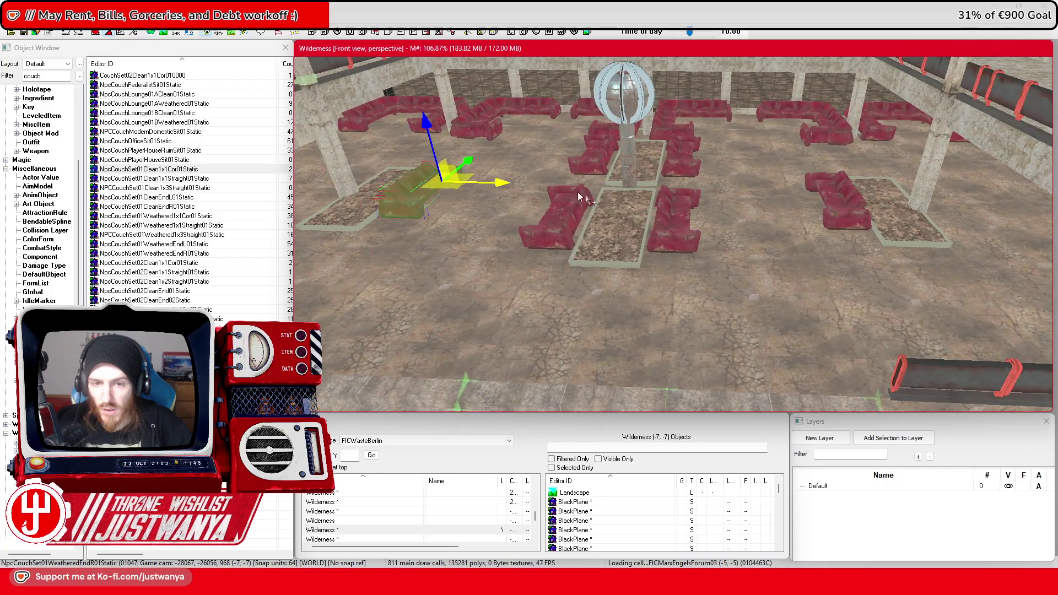
pyautogui.click(815, 193)
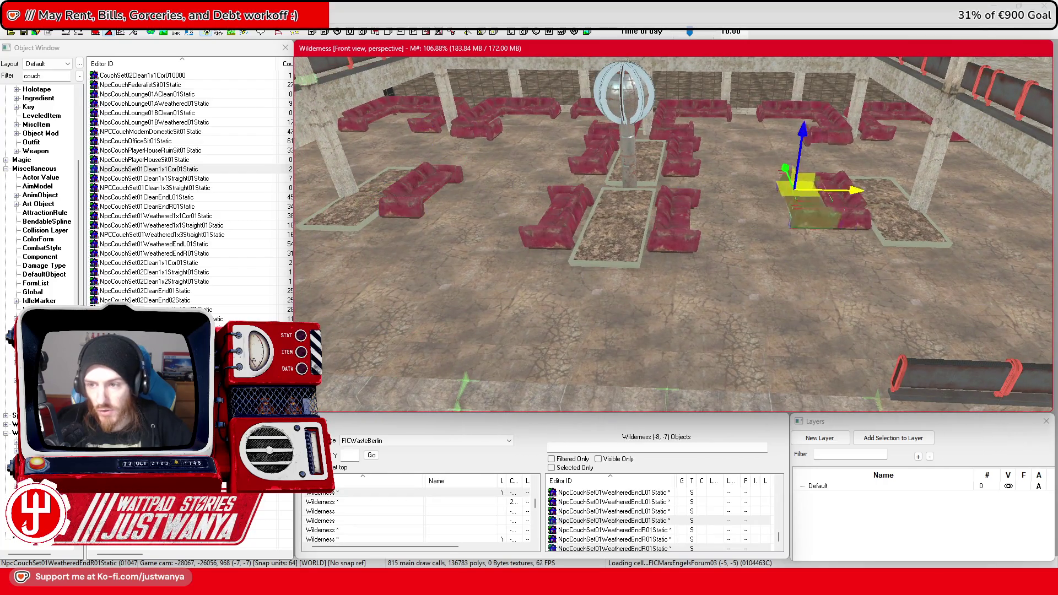
pyautogui.scroll(8, 1008, 190)
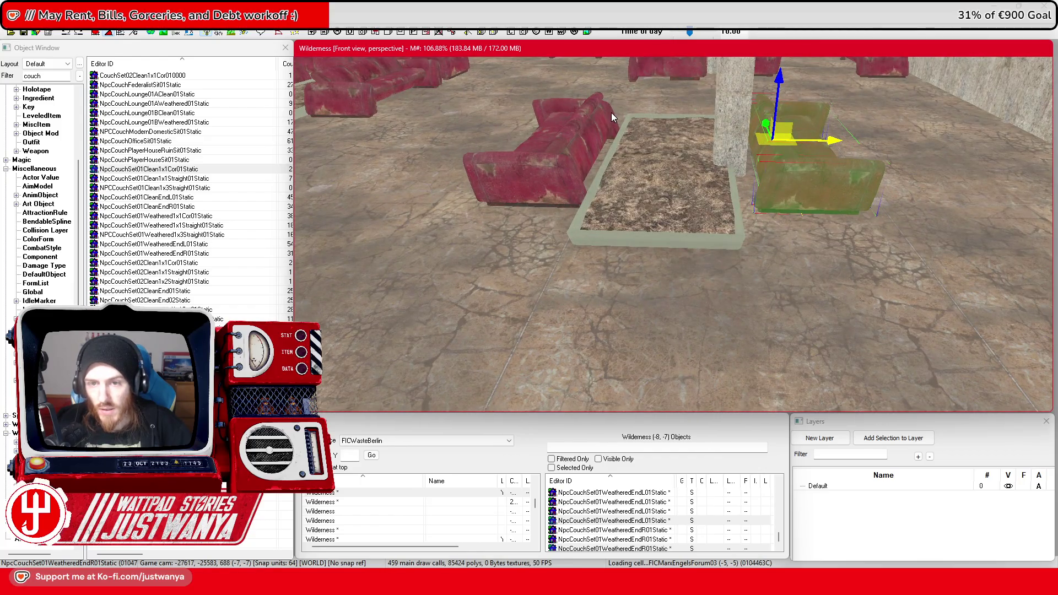
pyautogui.click(571, 189)
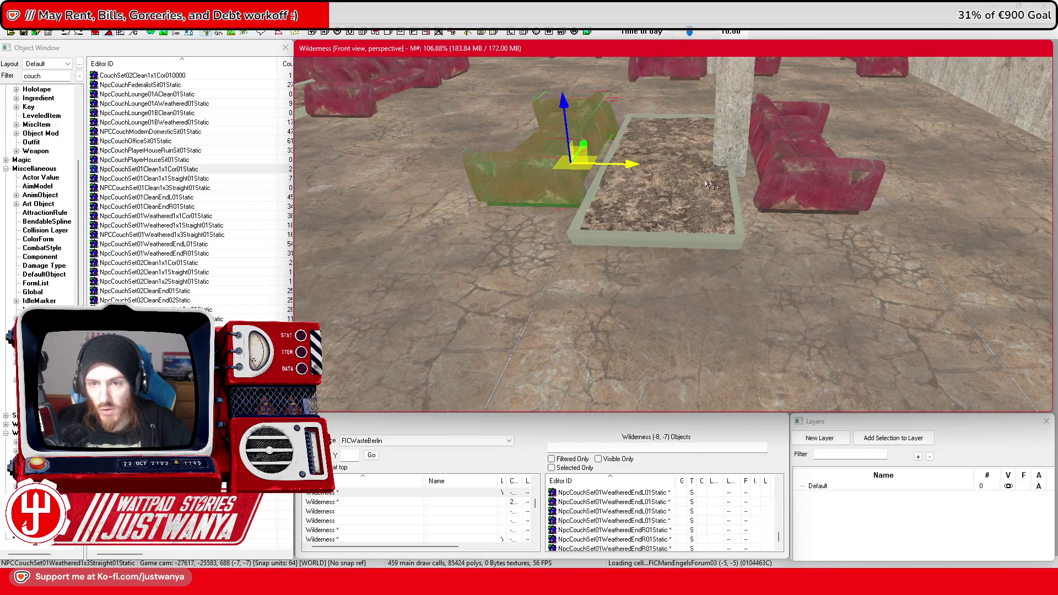
pyautogui.scroll(-10, 716, 187)
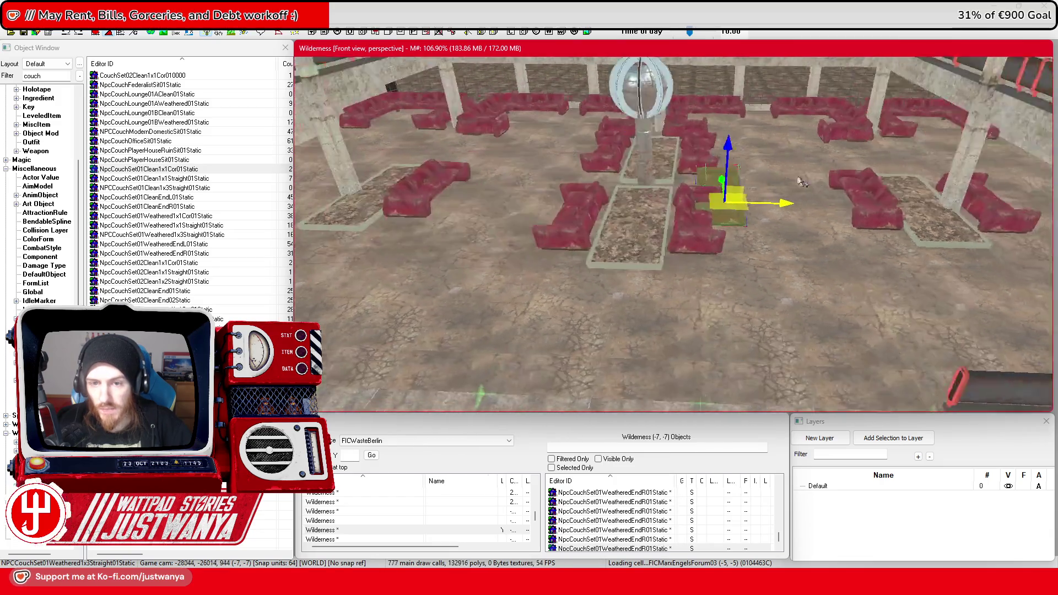
pyautogui.moveTo(803, 183); pyautogui.dragTo(913, 197)
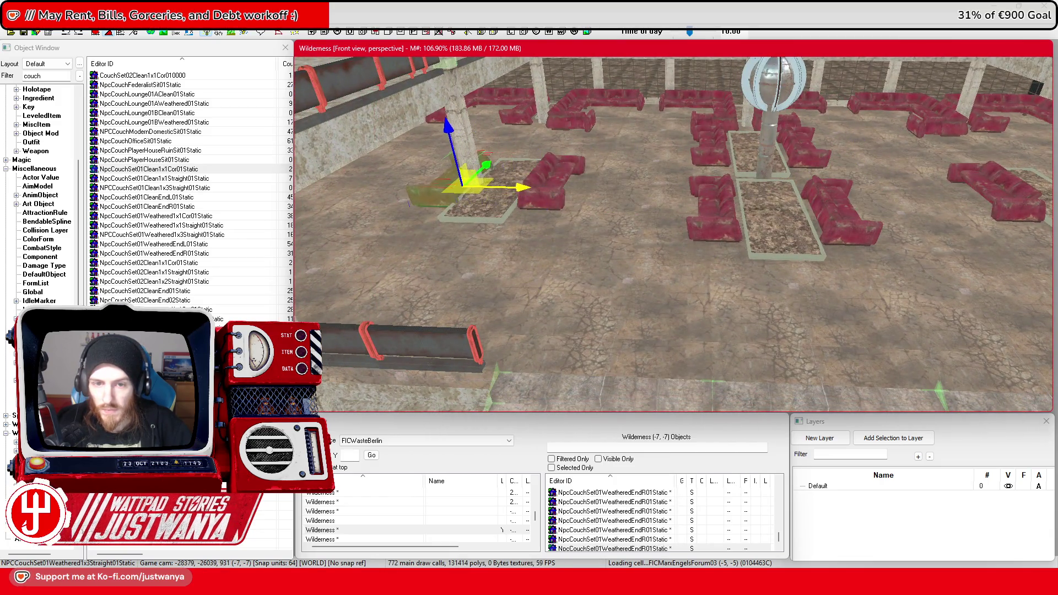
pyautogui.scroll(10, 642, 201)
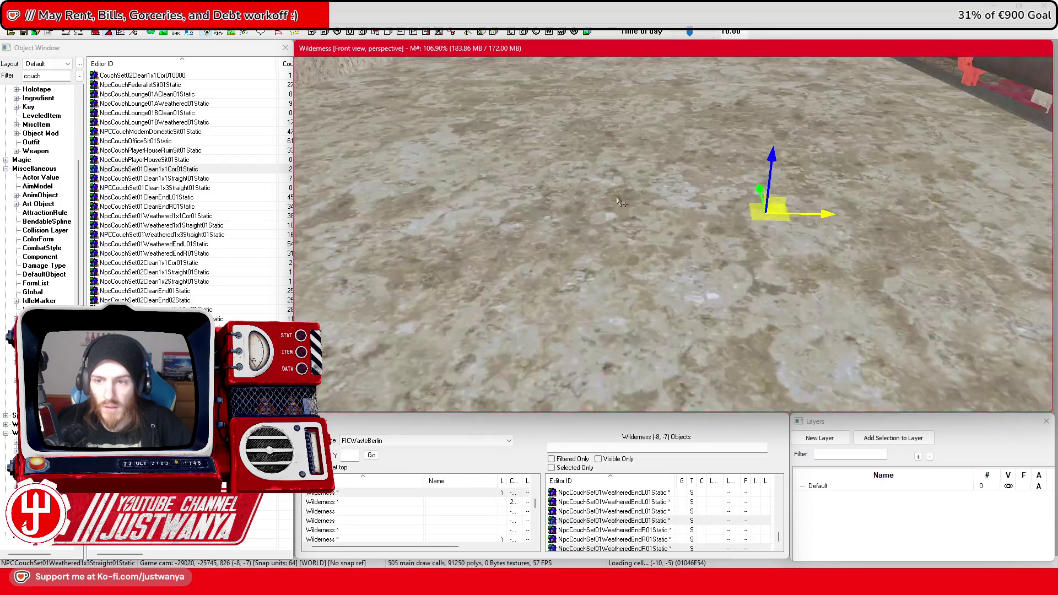
pyautogui.scroll(-10, 642, 202)
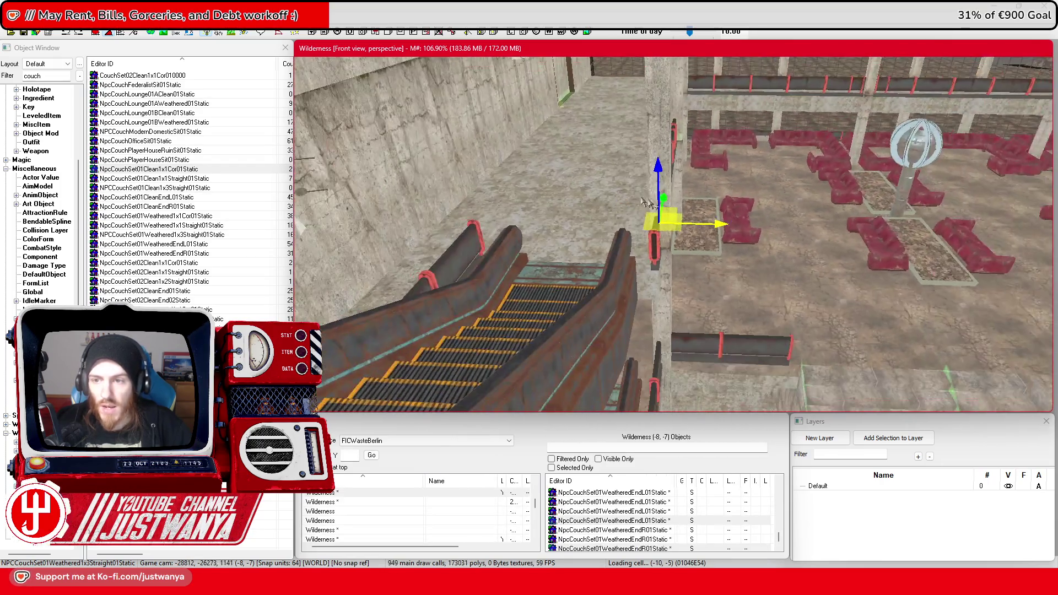
pyautogui.moveTo(645, 203); pyautogui.dragTo(656, 214)
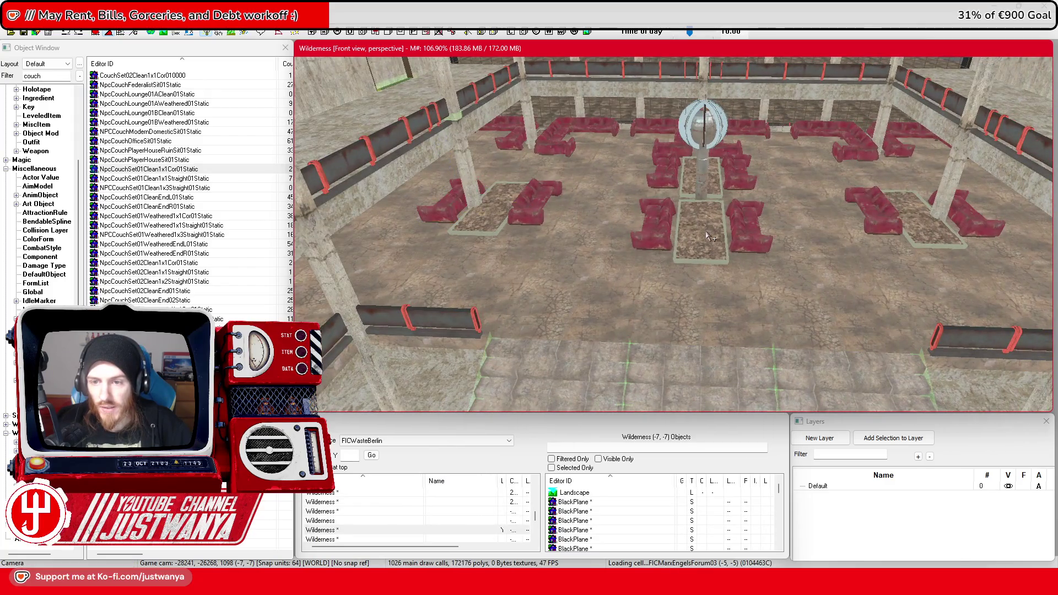
# Slide the green planter along the wall into the sofa room gap
pyautogui.moveTo(711, 237)
pyautogui.mouseDown()
pyautogui.moveTo(667, 221)
pyautogui.moveTo(687, 226)
pyautogui.mouseUp()
pyautogui.moveTo(432, 247); pyautogui.dragTo(531, 252)
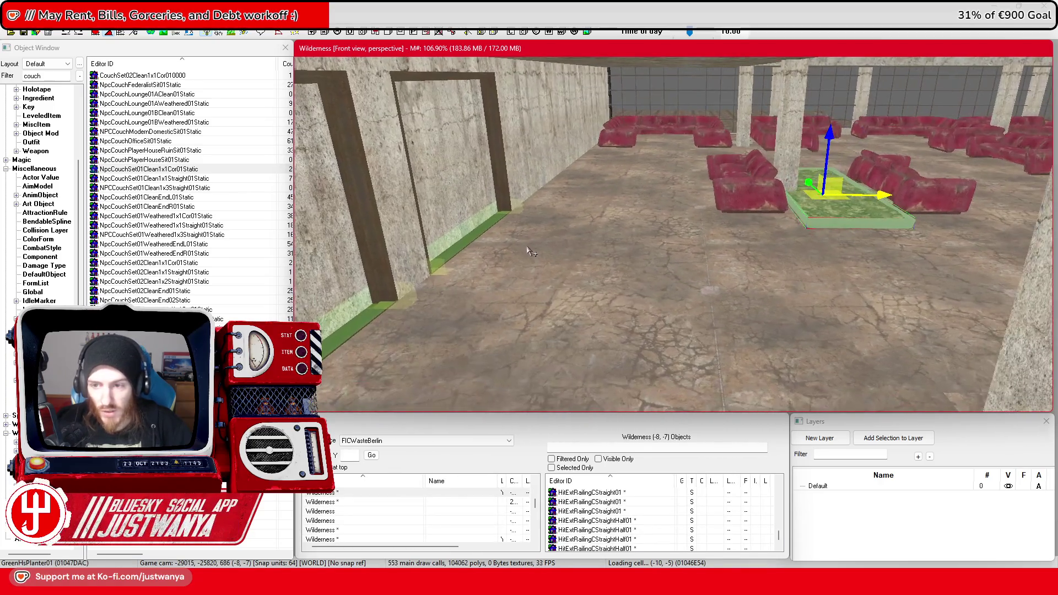
pyautogui.moveTo(884, 199)
pyautogui.mouseDown()
pyautogui.moveTo(650, 195)
pyautogui.moveTo(496, 257)
pyautogui.mouseUp()
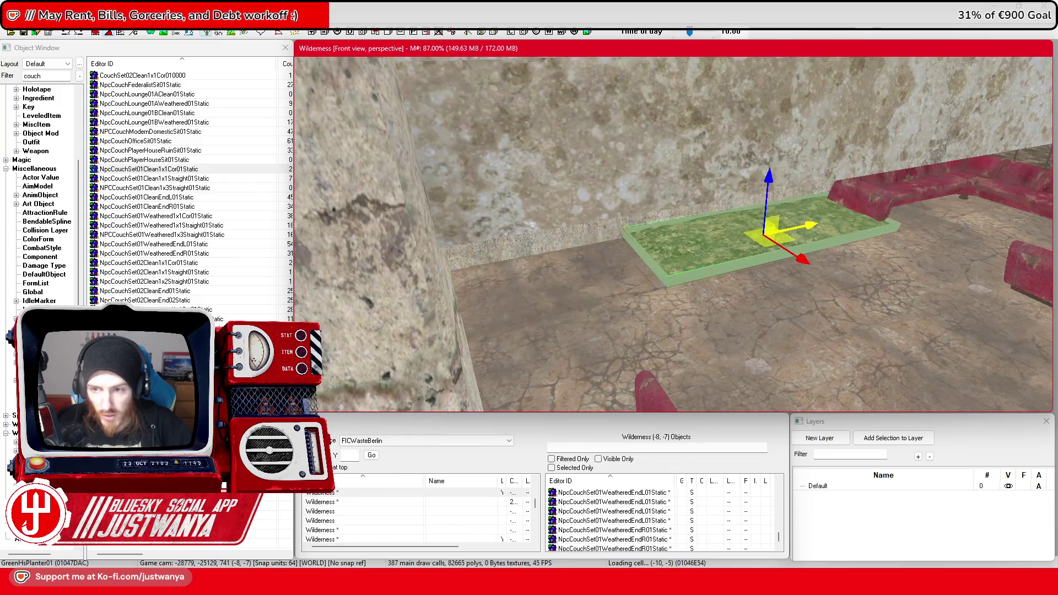
pyautogui.doubleClick(704, 265)
pyautogui.press('Escape')
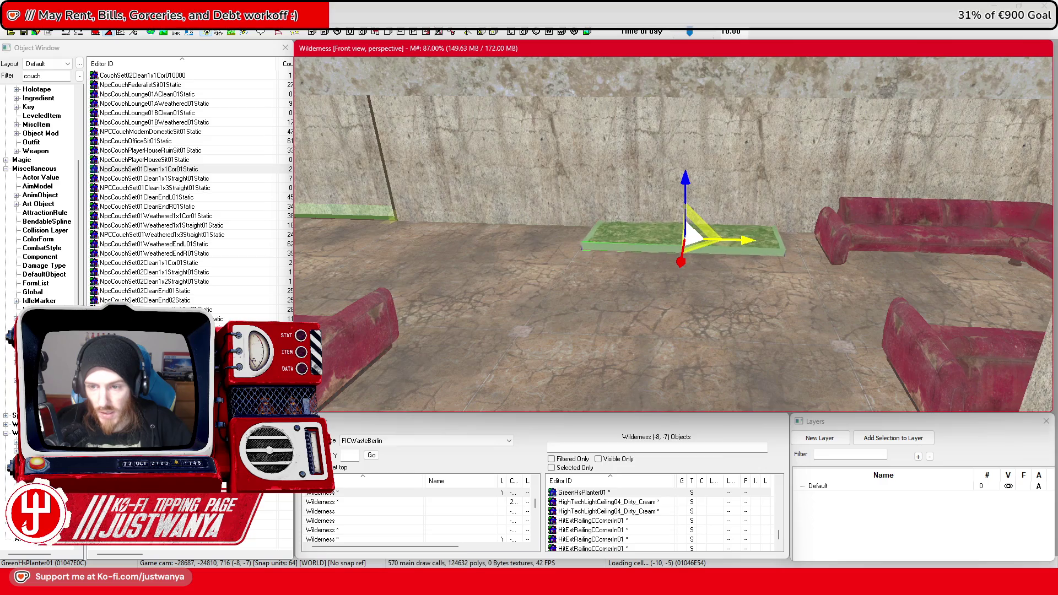
pyautogui.moveTo(714, 249)
pyautogui.mouseDown()
pyautogui.moveTo(746, 245)
pyautogui.moveTo(724, 241)
pyautogui.mouseUp()
pyautogui.moveTo(626, 154); pyautogui.dragTo(730, 212)
pyautogui.moveTo(532, 248)
pyautogui.mouseDown()
pyautogui.moveTo(987, 185)
pyautogui.moveTo(1047, 237)
pyautogui.moveTo(399, 241)
pyautogui.mouseUp()
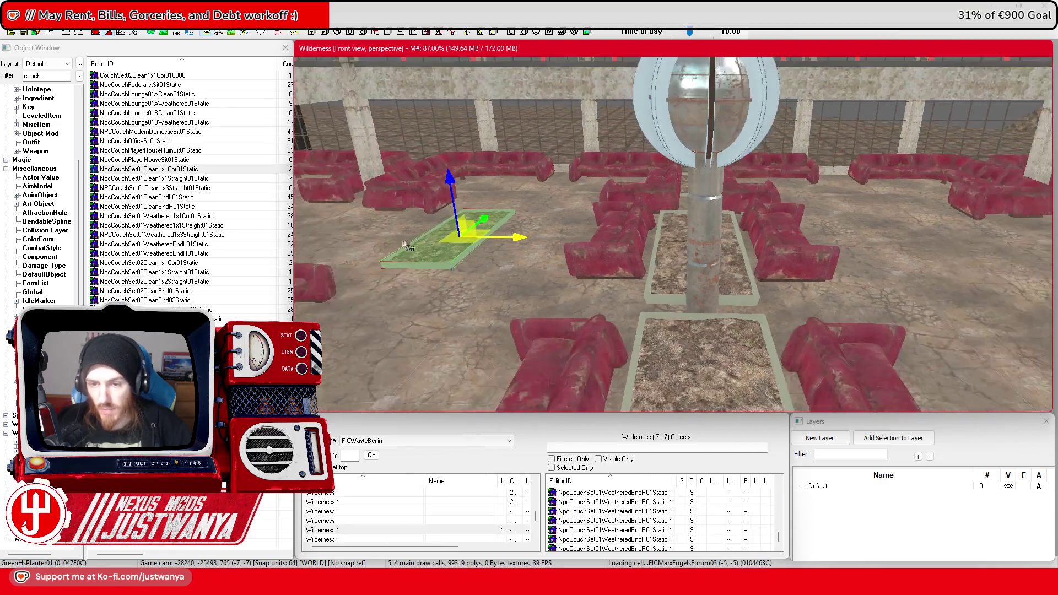
pyautogui.moveTo(495, 243)
pyautogui.mouseDown()
pyautogui.moveTo(724, 230)
pyautogui.moveTo(707, 205)
pyautogui.mouseUp()
pyautogui.moveTo(737, 205); pyautogui.dragTo(753, 205)
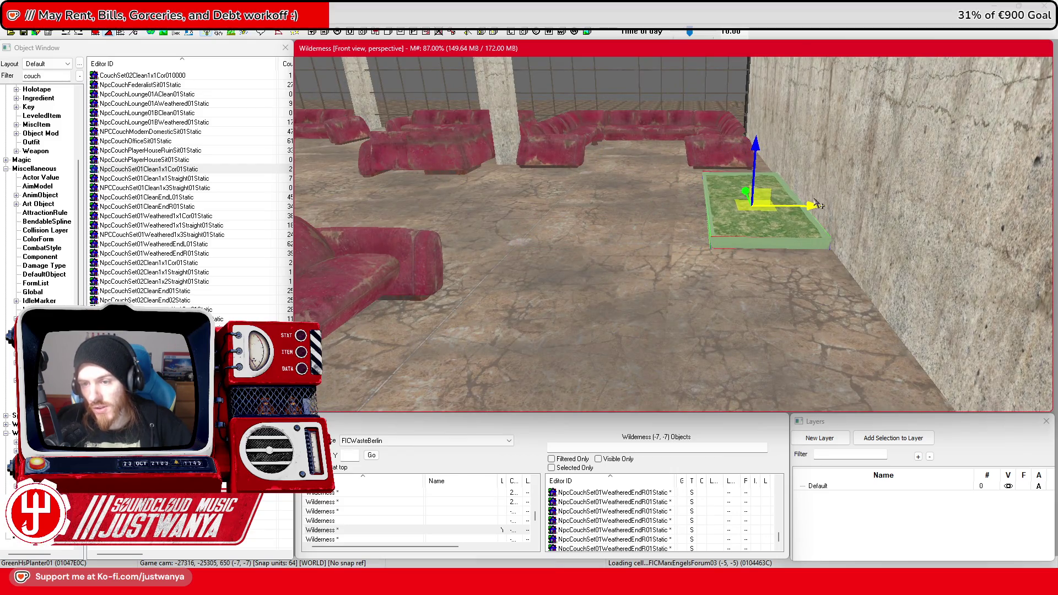
# Select all six U-shaped couch pieces and shift the group slightly right
pyautogui.scroll(5, 818, 204)
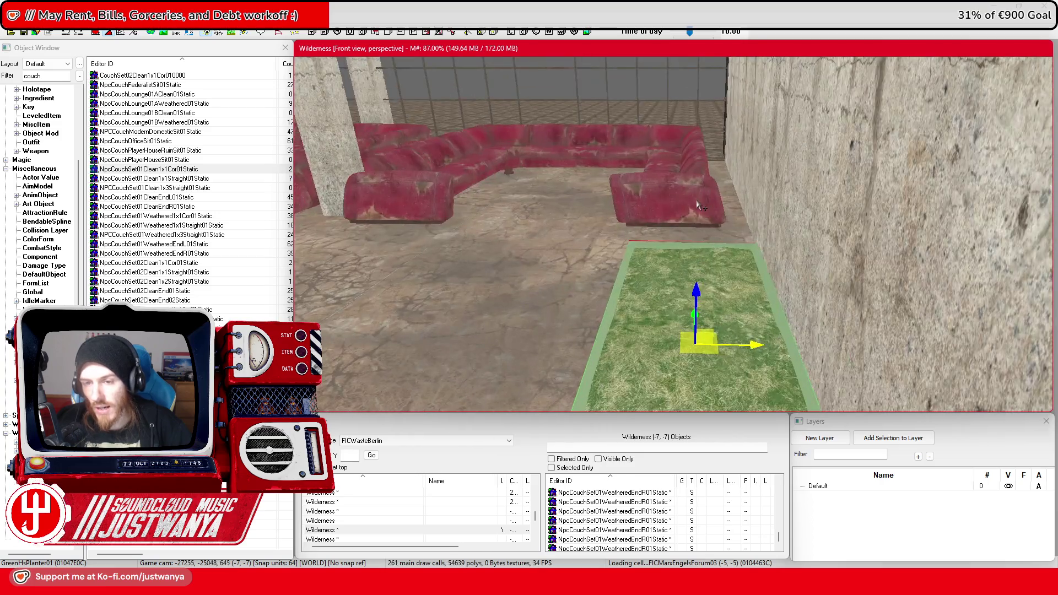
pyautogui.click(708, 219)
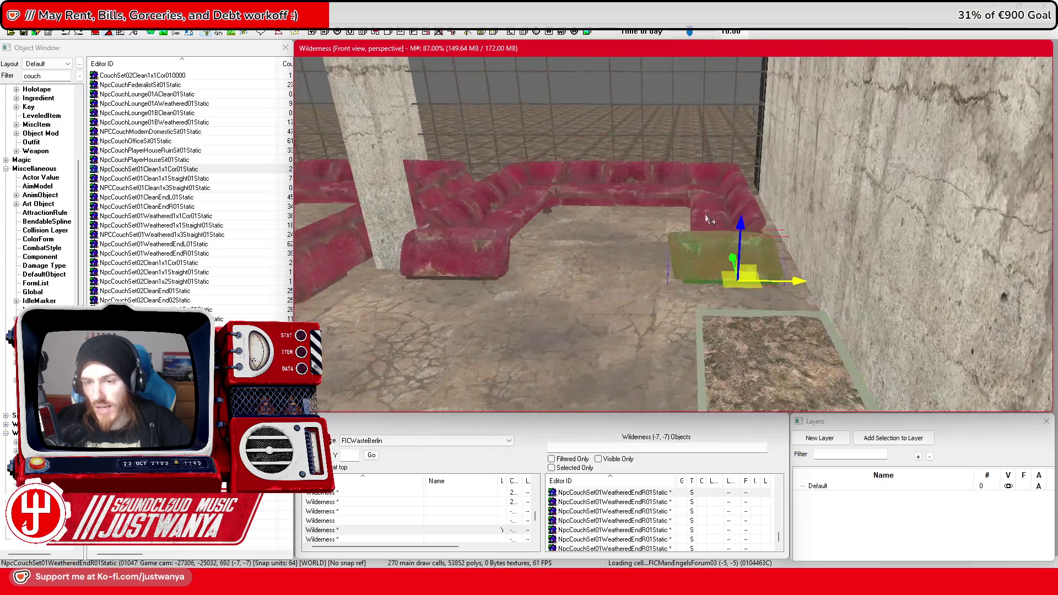
pyautogui.keyDown('ctrl'); pyautogui.click(494, 254); pyautogui.keyUp('ctrl')
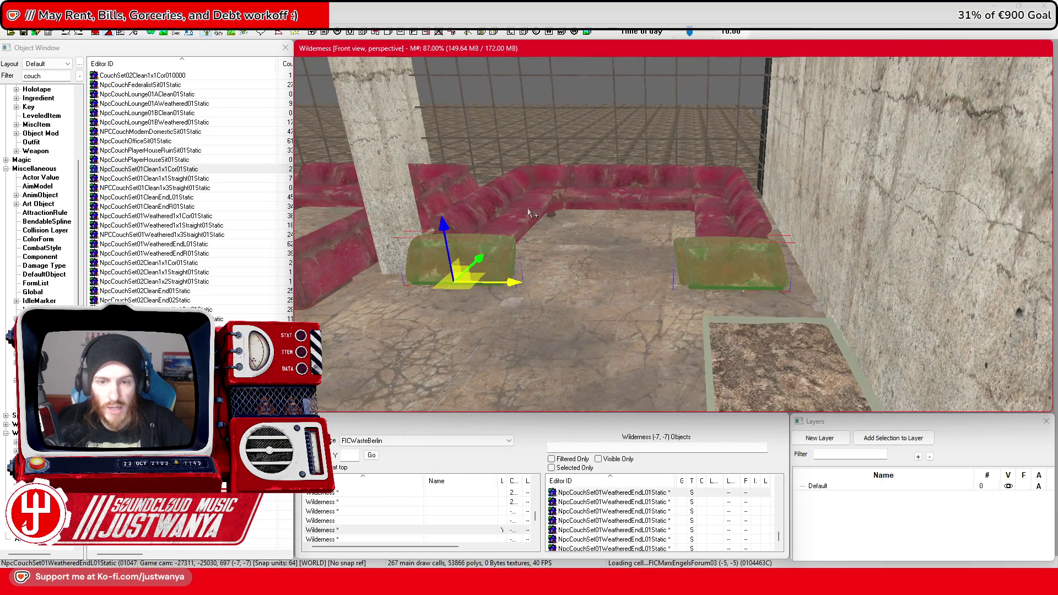
pyautogui.keyDown('ctrl'); pyautogui.click(532, 206); pyautogui.keyUp('ctrl')
pyautogui.keyDown('ctrl'); pyautogui.click(551, 185); pyautogui.keyUp('ctrl')
pyautogui.keyDown('ctrl'); pyautogui.click(661, 182); pyautogui.keyUp('ctrl')
pyautogui.keyDown('ctrl'); pyautogui.click(703, 191); pyautogui.keyUp('ctrl')
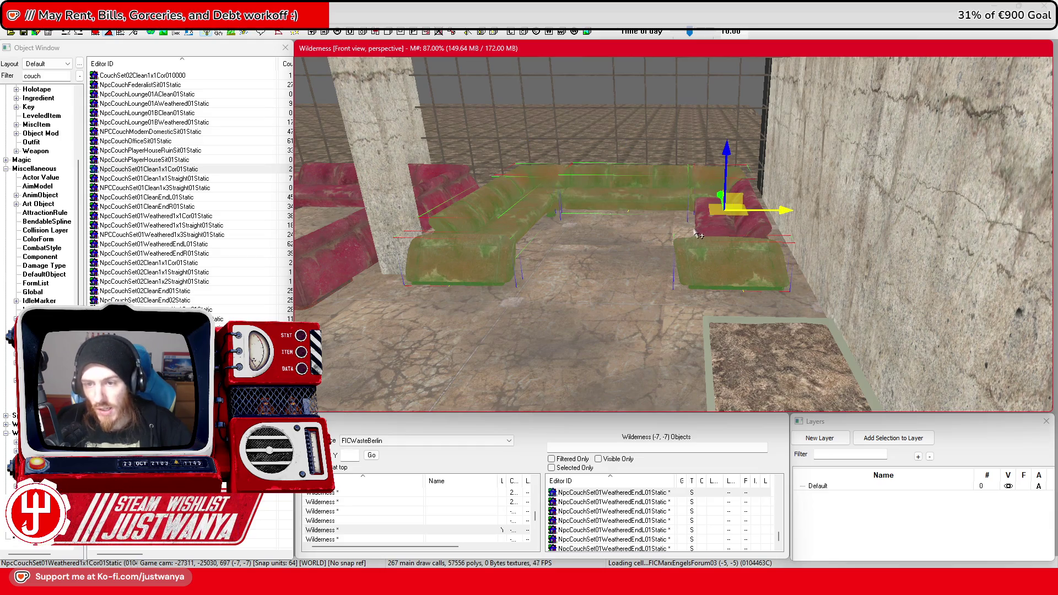
pyautogui.moveTo(792, 247); pyautogui.dragTo(809, 247)
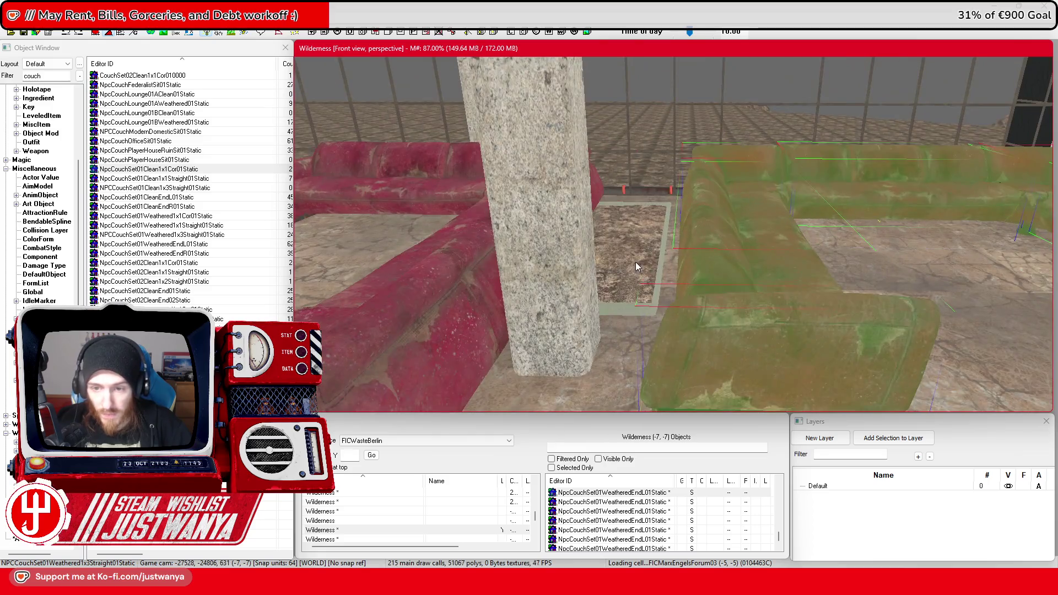
pyautogui.click(636, 262)
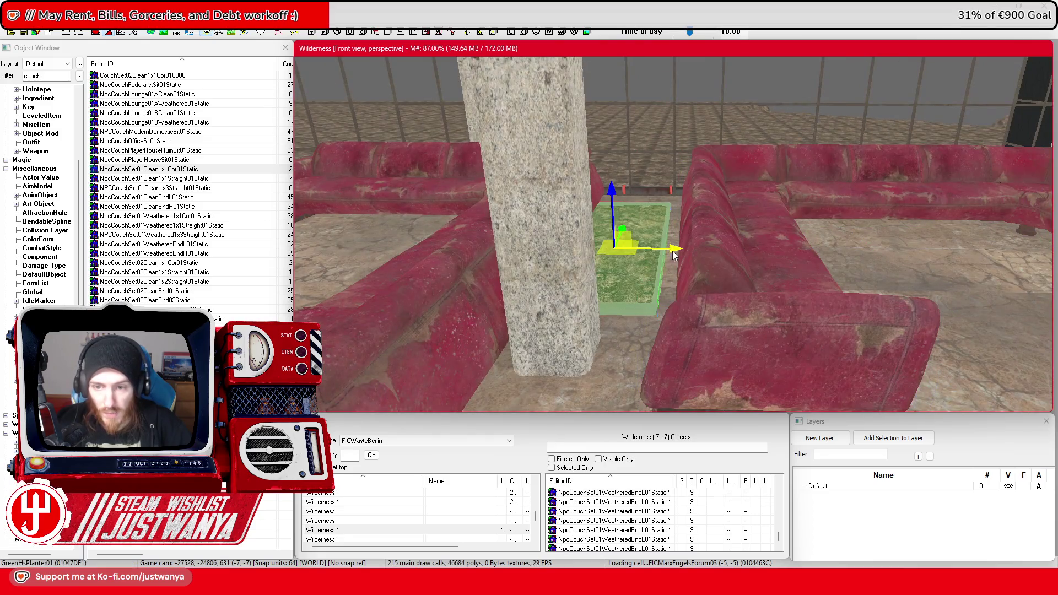
# Nudge the planter beside the pillar slightly to the right
pyautogui.moveTo(674, 253); pyautogui.dragTo(691, 254)
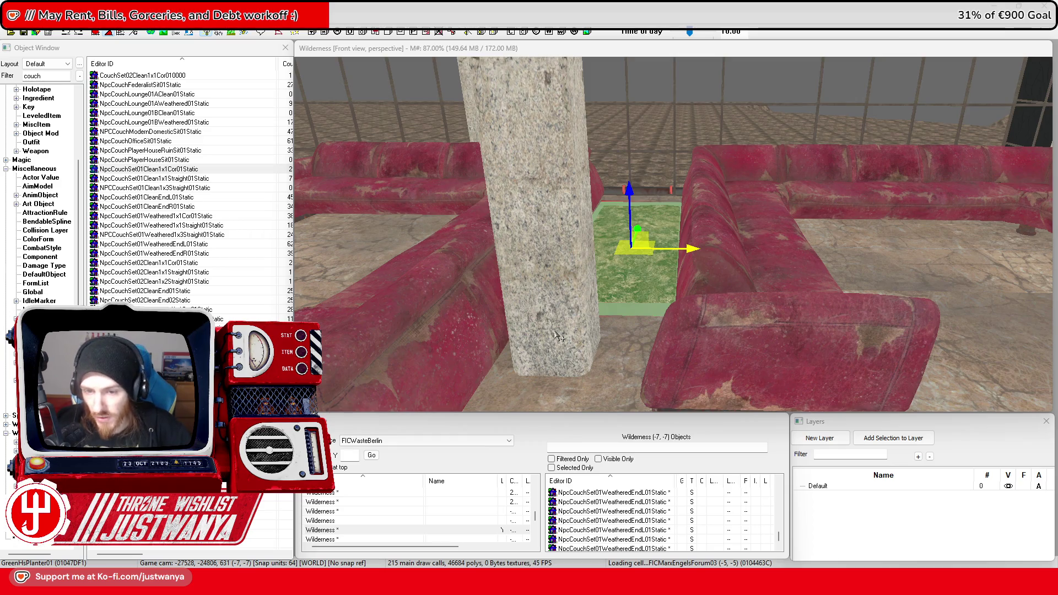
pyautogui.scroll(-5, 557, 335)
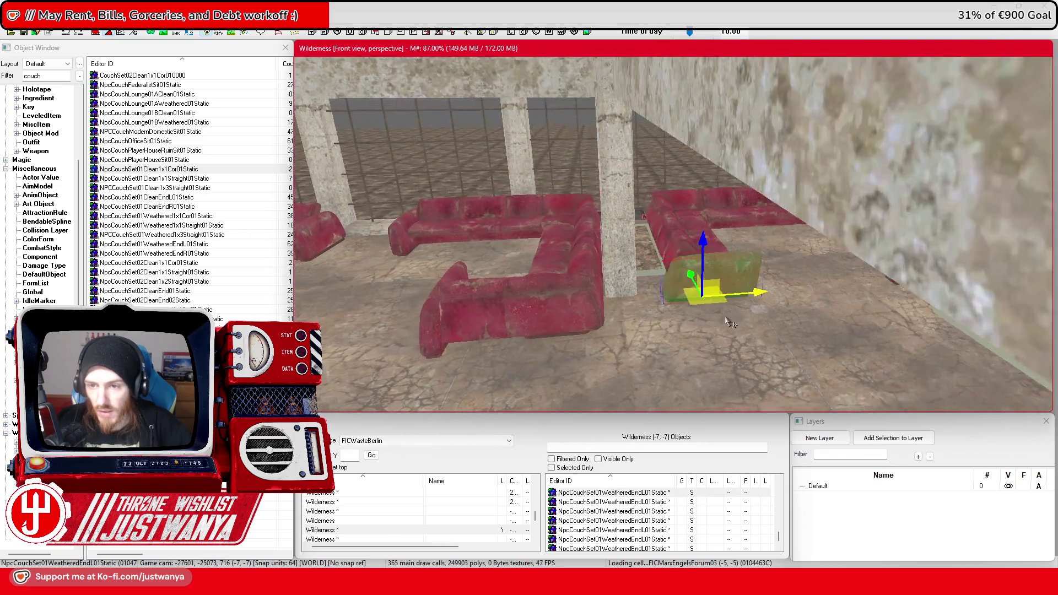
pyautogui.scroll(-5, 728, 319)
pyautogui.moveTo(793, 264); pyautogui.dragTo(720, 314)
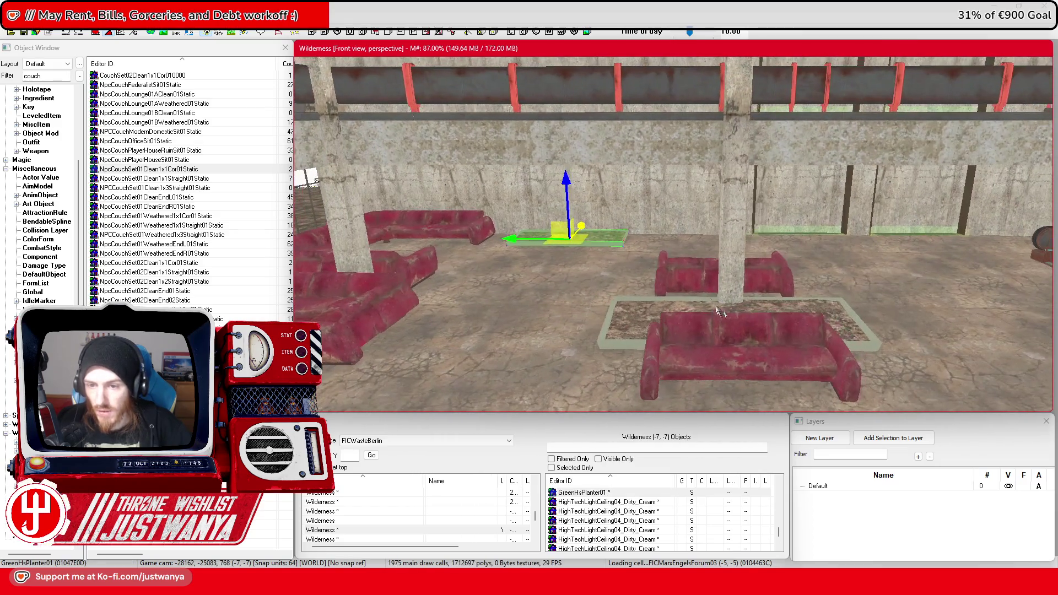
# Slide the couch end piece behind the pillar to the left
pyautogui.click(699, 282)
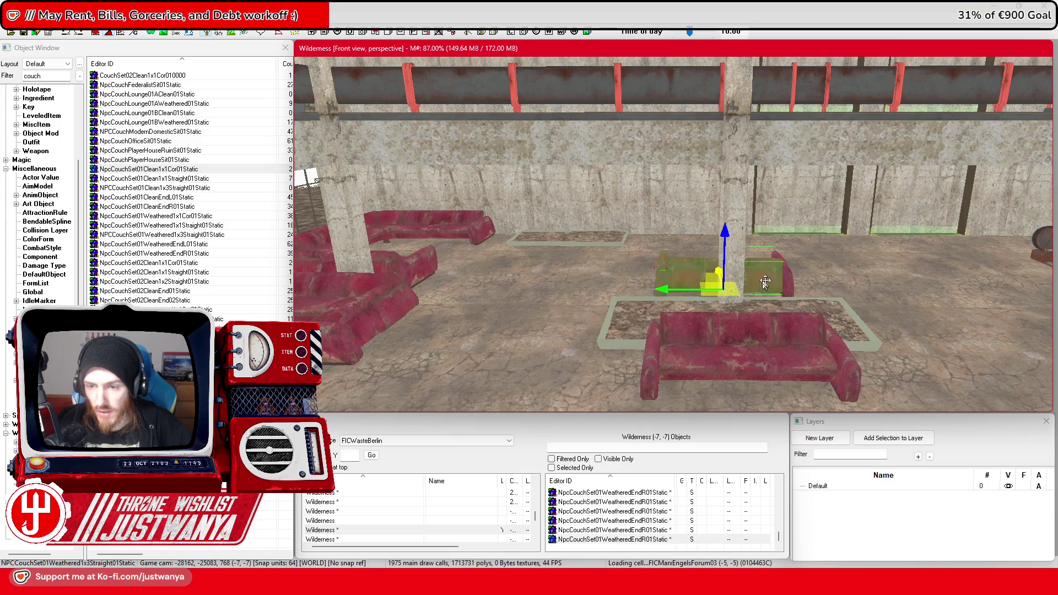
pyautogui.click(787, 290)
pyautogui.press('e')
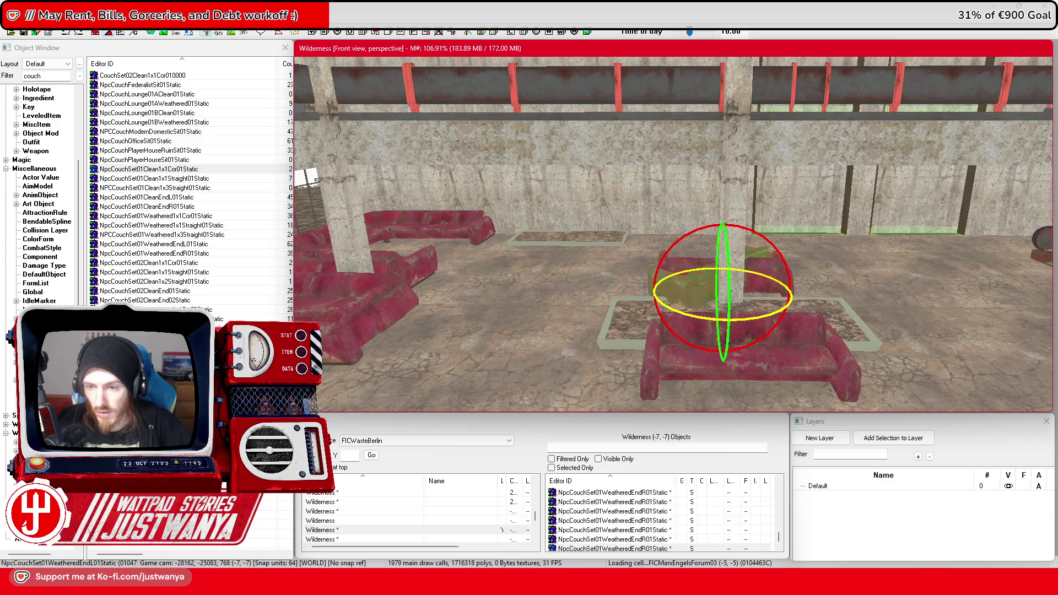
pyautogui.press('w')
pyautogui.press('f')
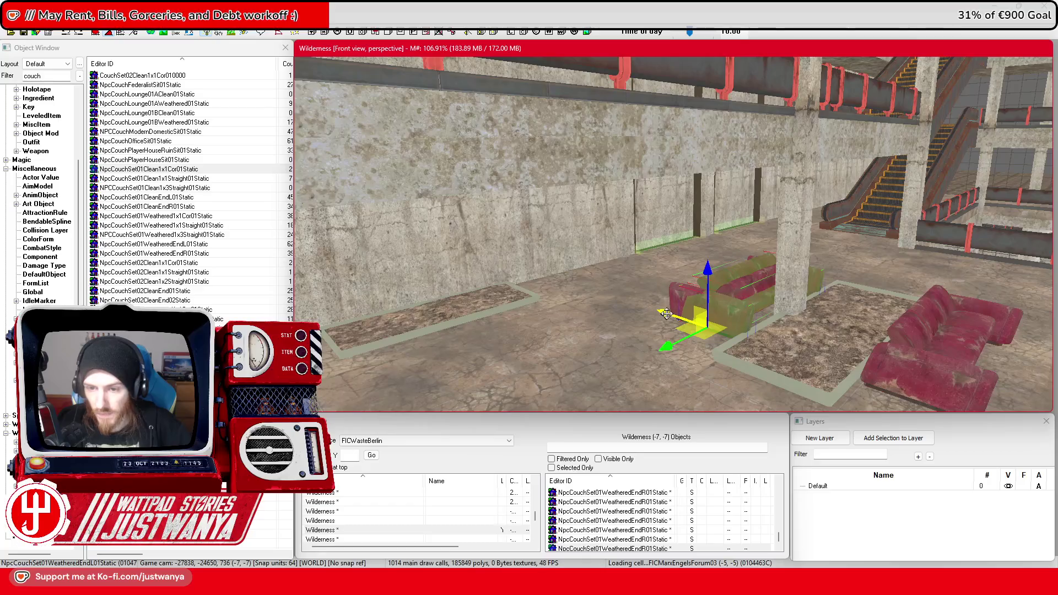
pyautogui.moveTo(600, 287)
pyautogui.mouseDown()
pyautogui.moveTo(570, 279)
pyautogui.moveTo(510, 306)
pyautogui.mouseUp()
pyautogui.moveTo(682, 302)
pyautogui.mouseDown()
pyautogui.moveTo(548, 303)
pyautogui.moveTo(628, 301)
pyautogui.mouseUp()
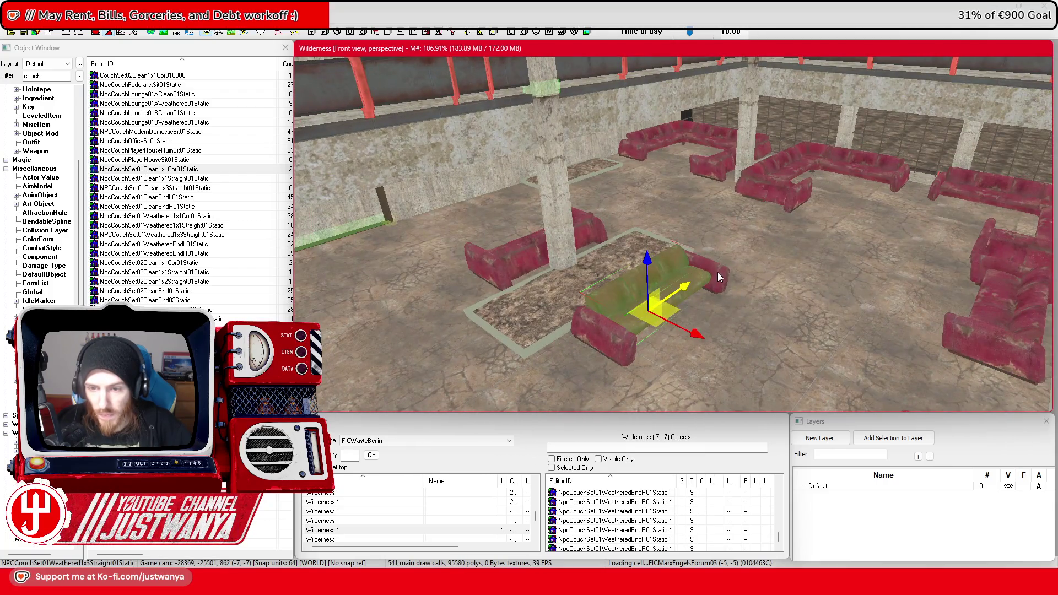
# Check the left couch from above, then save the plugin
pyautogui.click(507, 237)
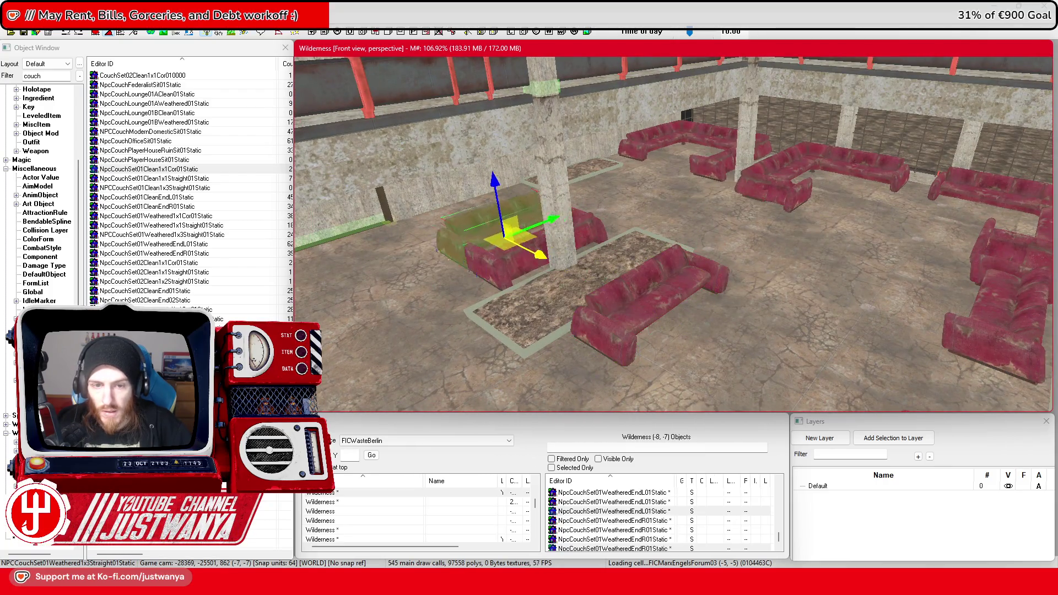
pyautogui.press('f')
pyautogui.moveTo(517, 243)
pyautogui.mouseDown()
pyautogui.moveTo(522, 283)
pyautogui.moveTo(591, 289)
pyautogui.mouseUp()
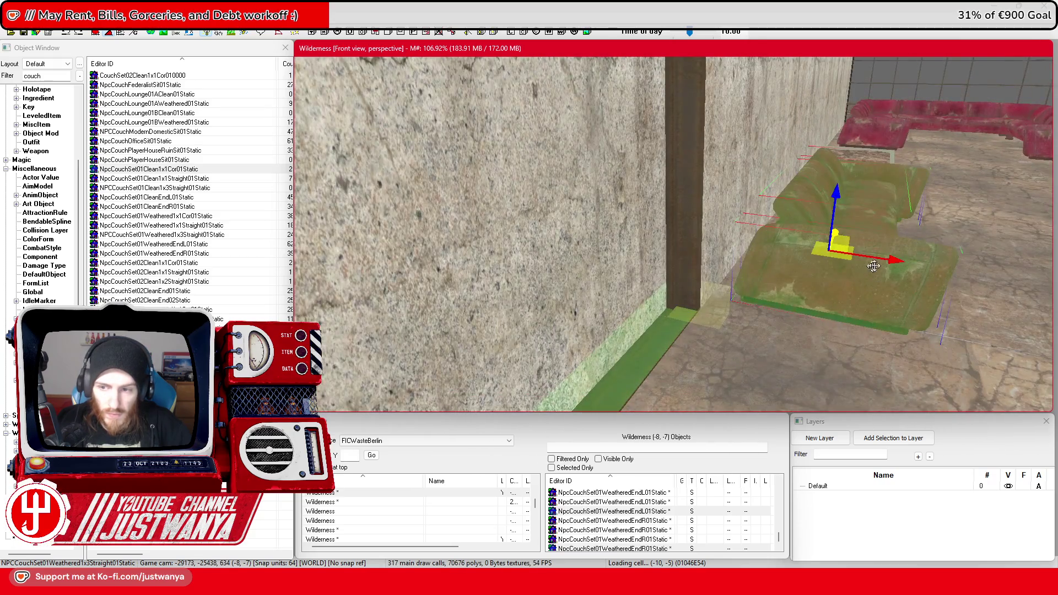
pyautogui.scroll(-5, 870, 267)
pyautogui.moveTo(870, 266); pyautogui.dragTo(775, 302)
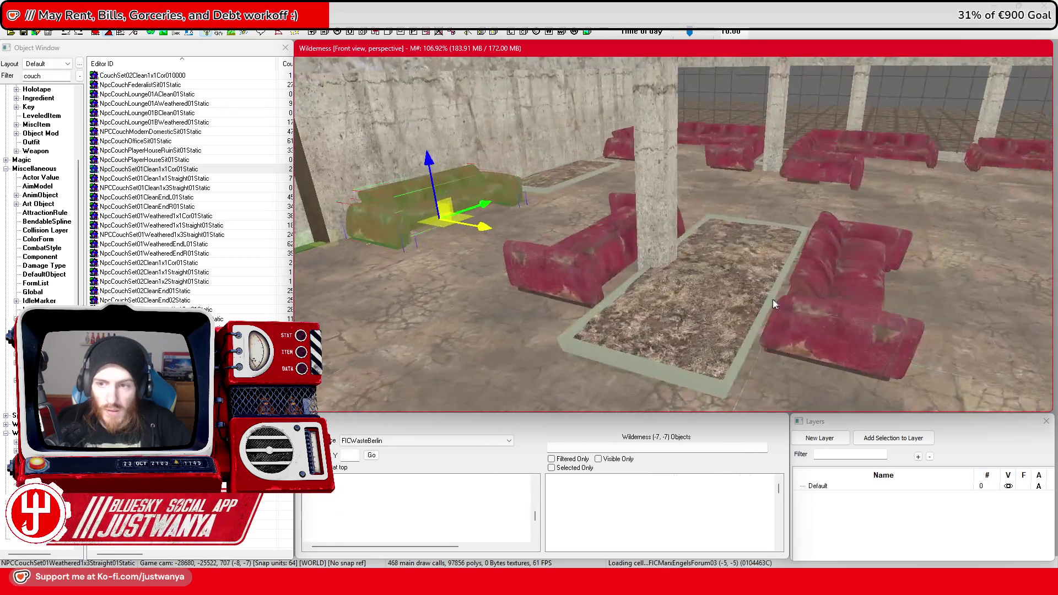
pyautogui.scroll(-8, 775, 303)
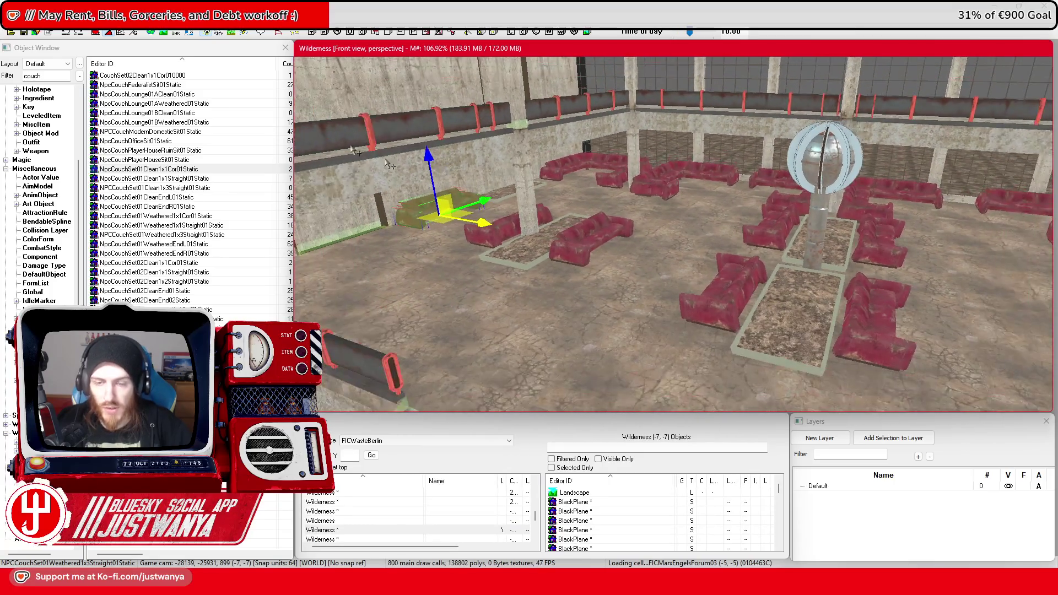
pyautogui.click(24, 31)
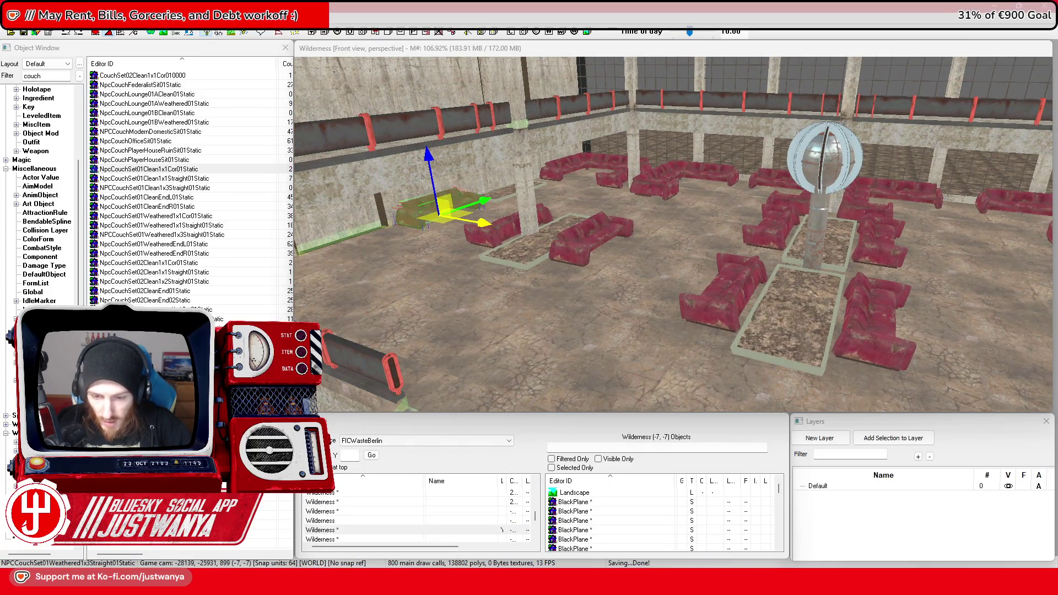
pyautogui.click(647, 532)
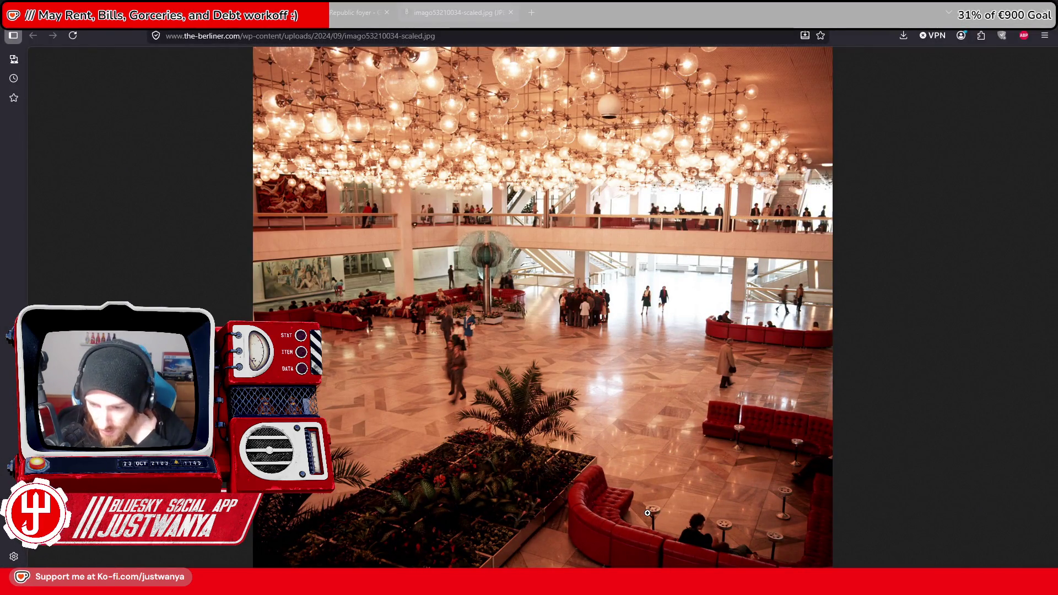
# Enlarge the foyer photo and pan across its planter beds and red sofas, then return
pyautogui.click(733, 532)
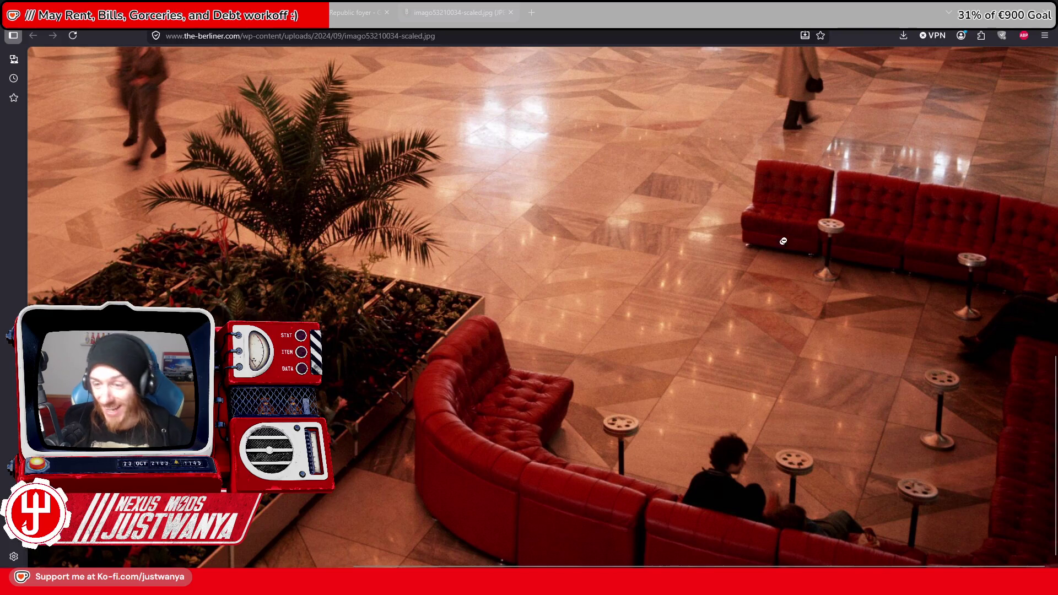
pyautogui.scroll(5, 723, 424)
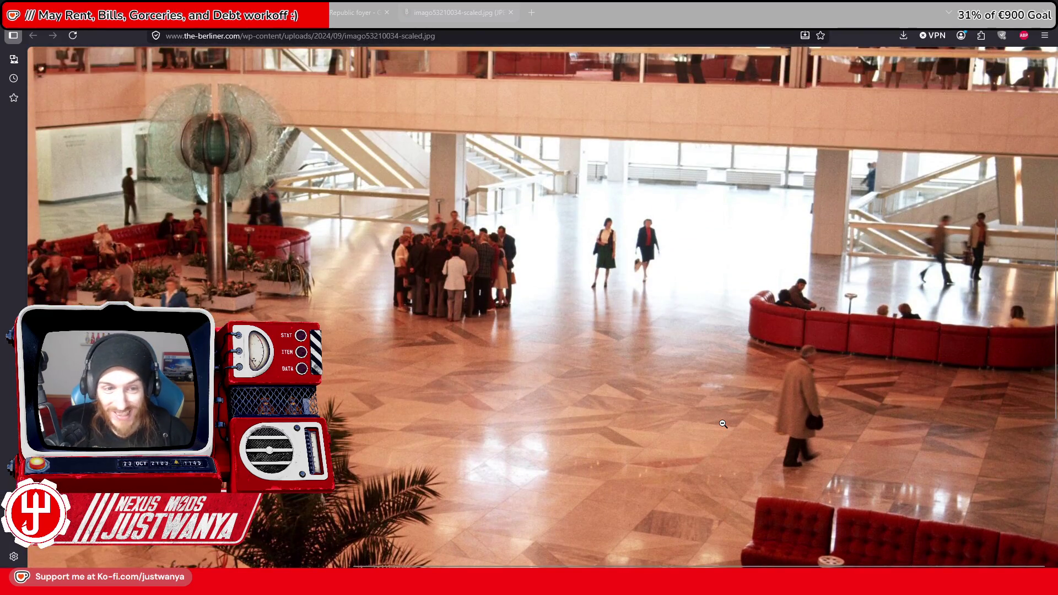
pyautogui.scroll(-5, 723, 424)
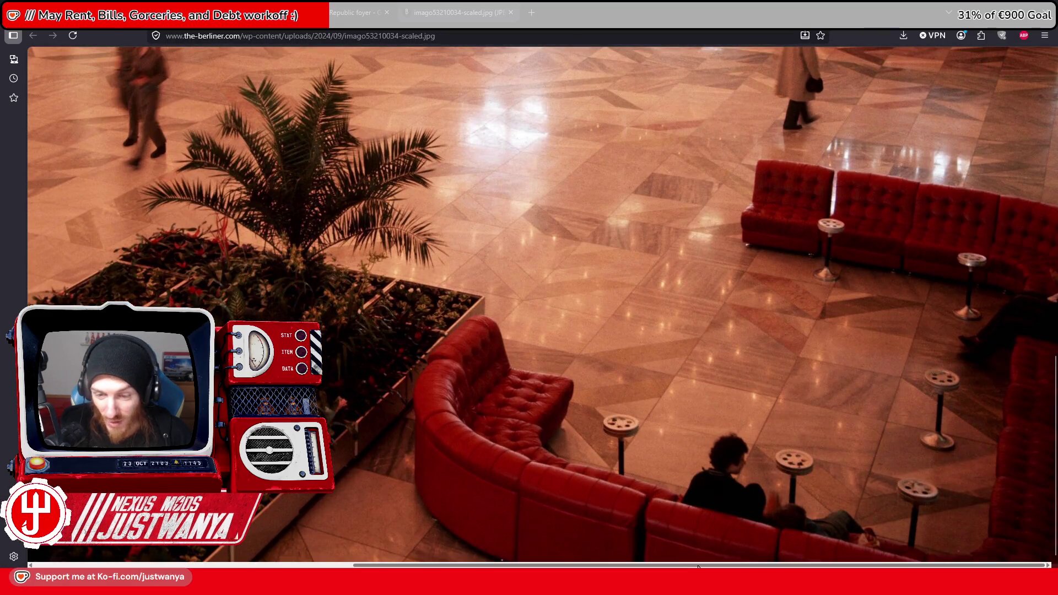
pyautogui.moveTo(697, 565); pyautogui.dragTo(377, 565)
pyautogui.scroll(5, 519, 426)
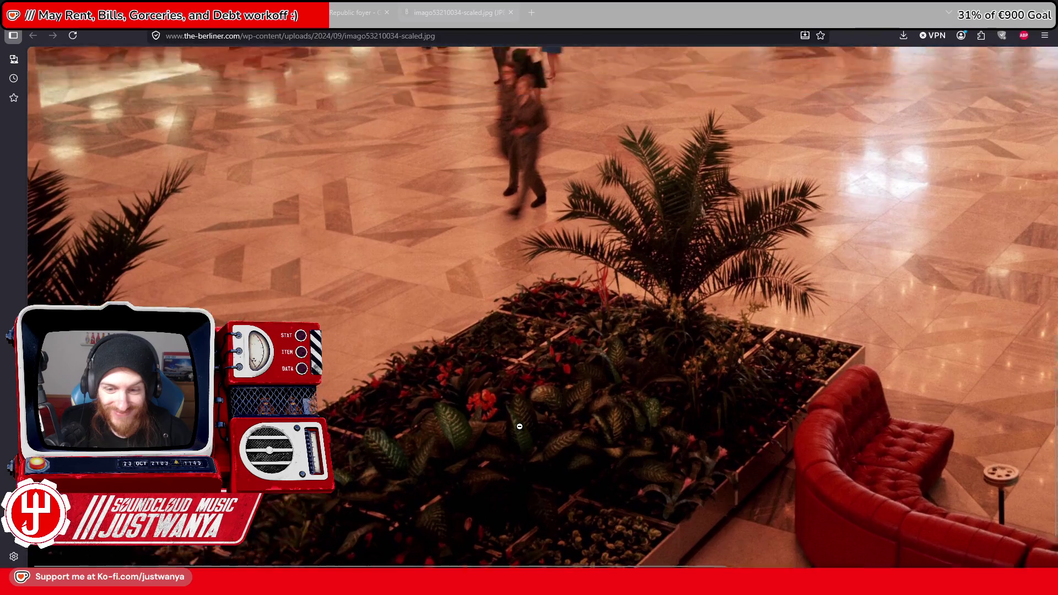
pyautogui.scroll(-5, 520, 426)
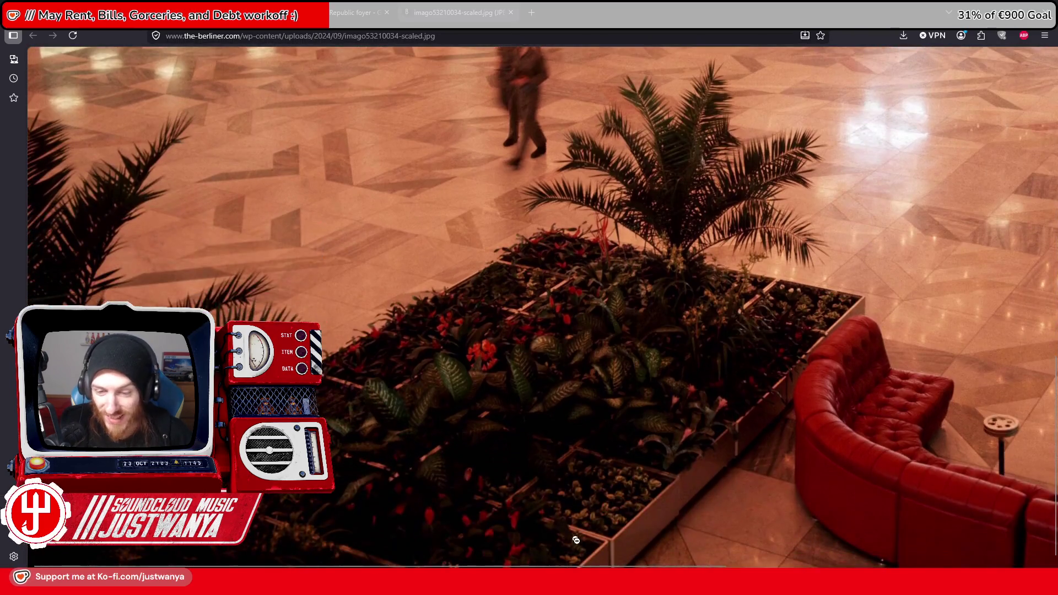
pyautogui.moveTo(611, 565); pyautogui.dragTo(887, 545)
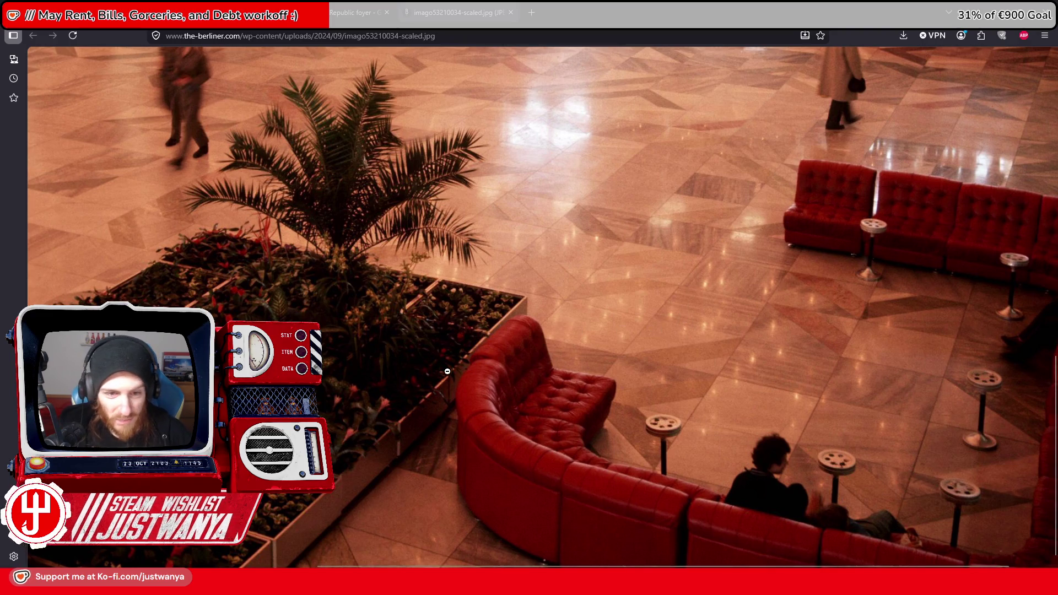
pyautogui.scroll(5, 447, 372)
pyautogui.scroll(-5, 447, 371)
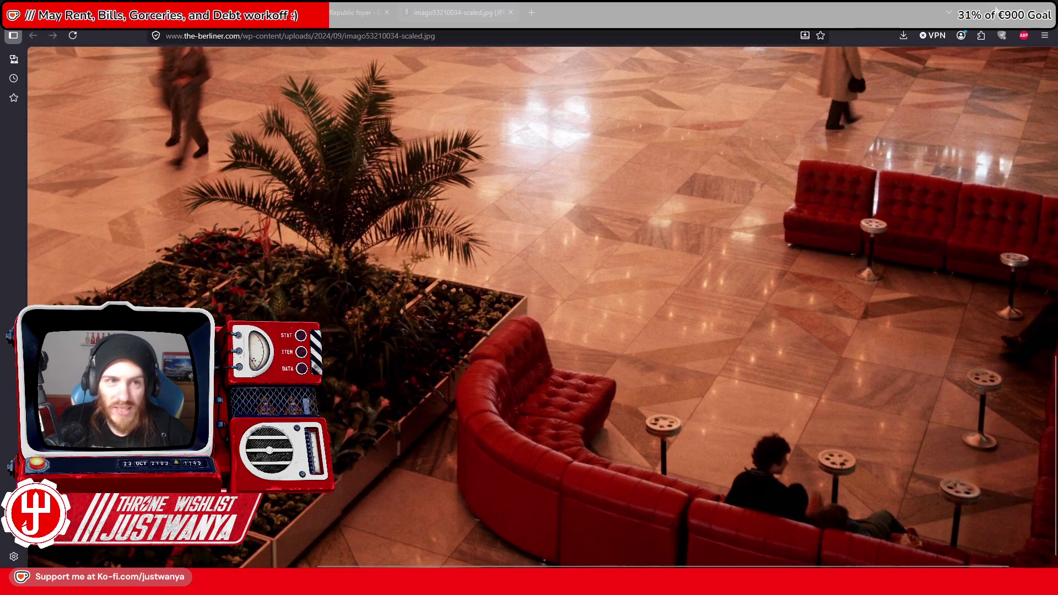
pyautogui.hotkey('alt', 'Tab')
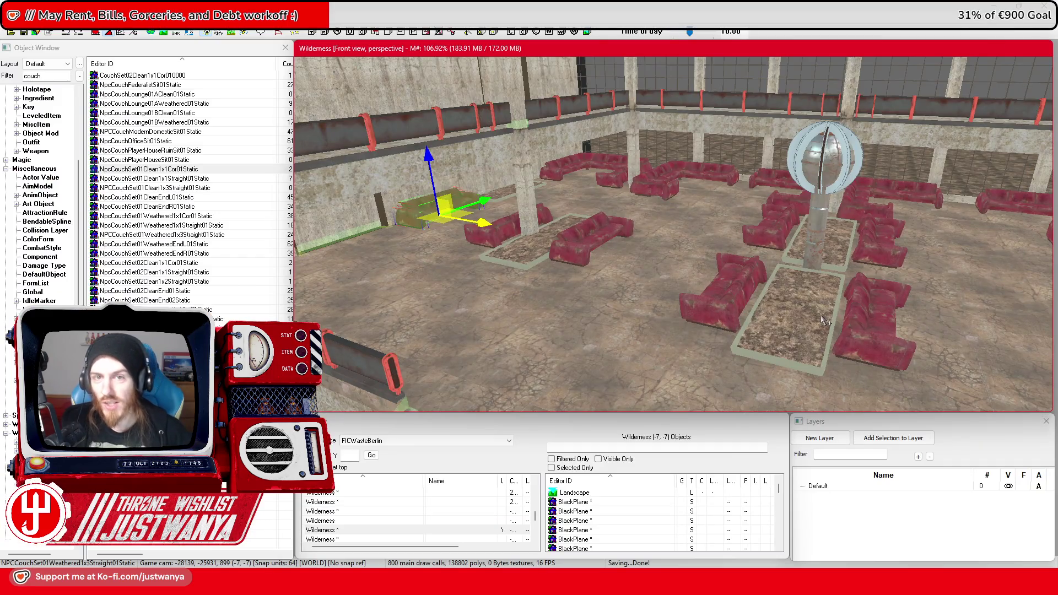
# Save the plugin, then place a Fern01 from the Object Window into the planter
pyautogui.scroll(-4, 738, 384)
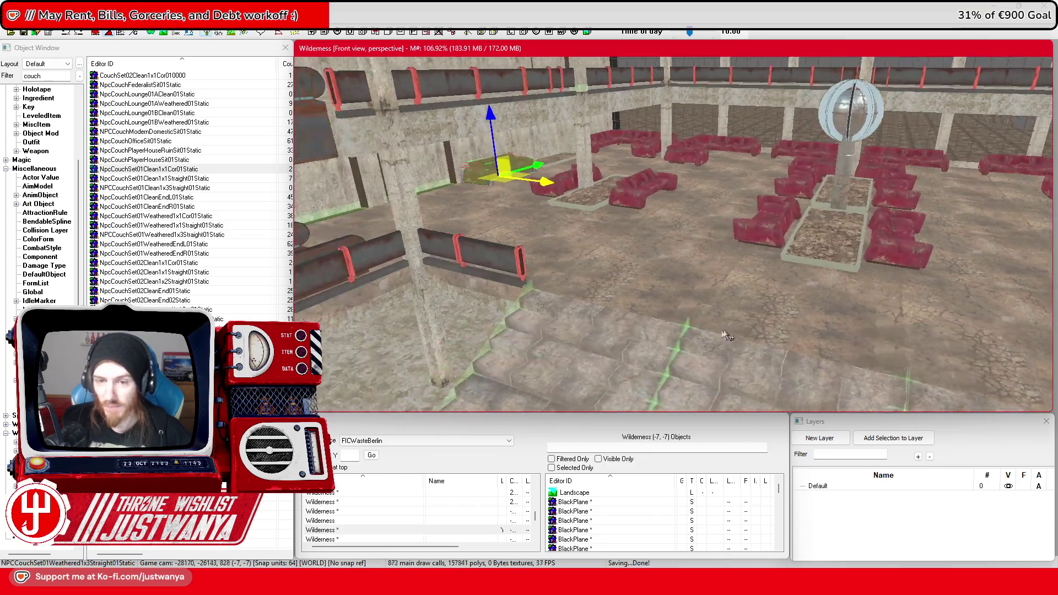
pyautogui.scroll(-2, 724, 337)
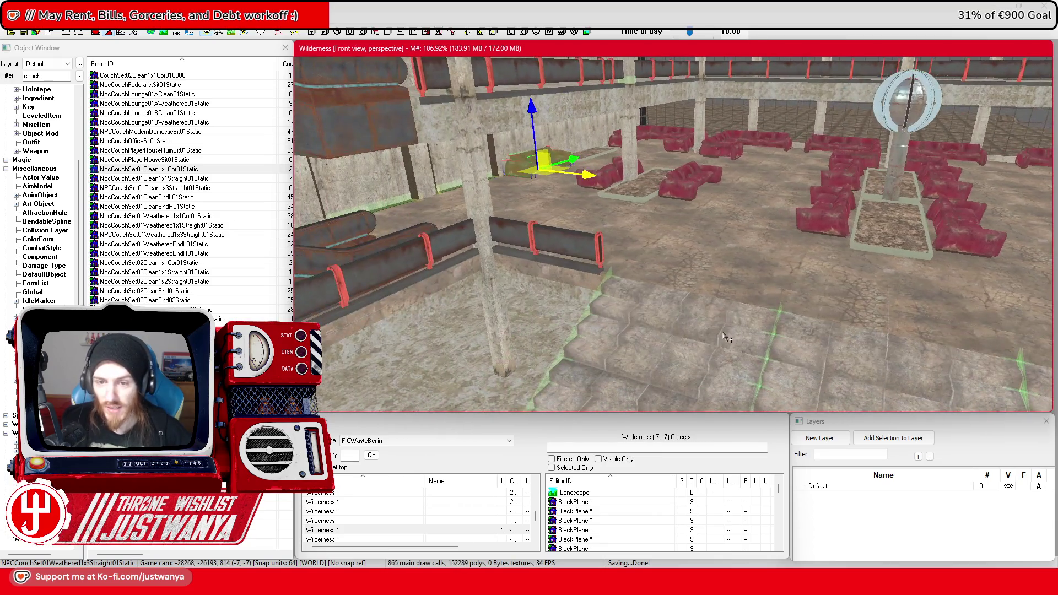
pyautogui.click(27, 33)
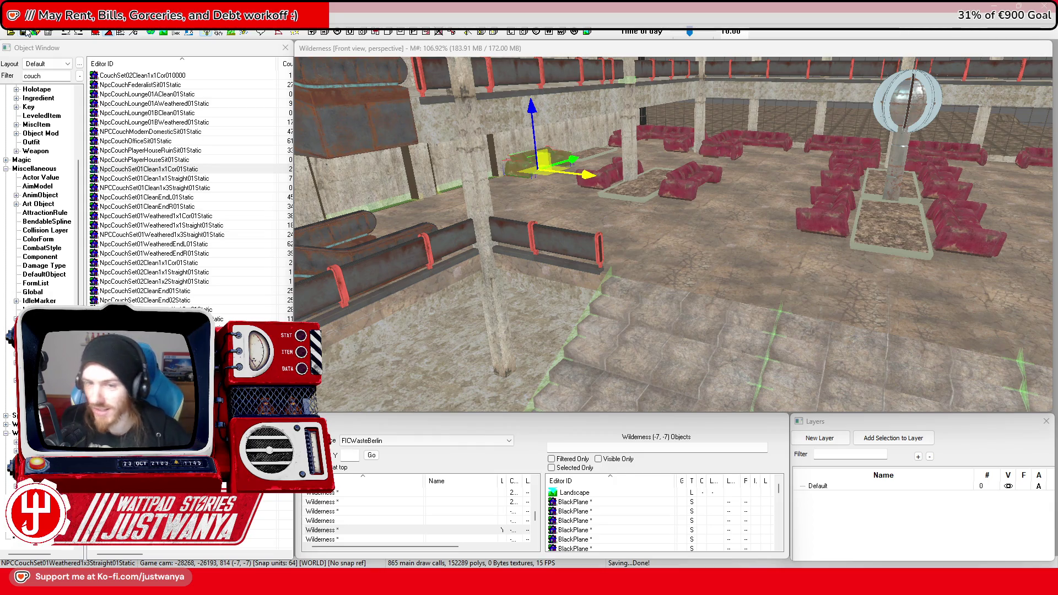
pyautogui.scroll(3, 808, 260)
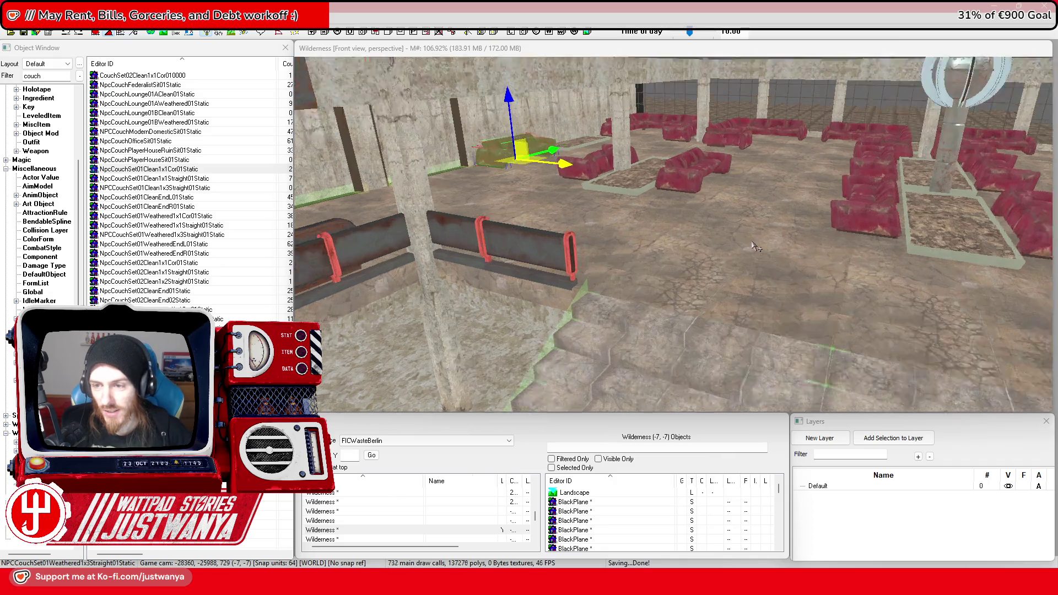
pyautogui.scroll(3, 716, 237)
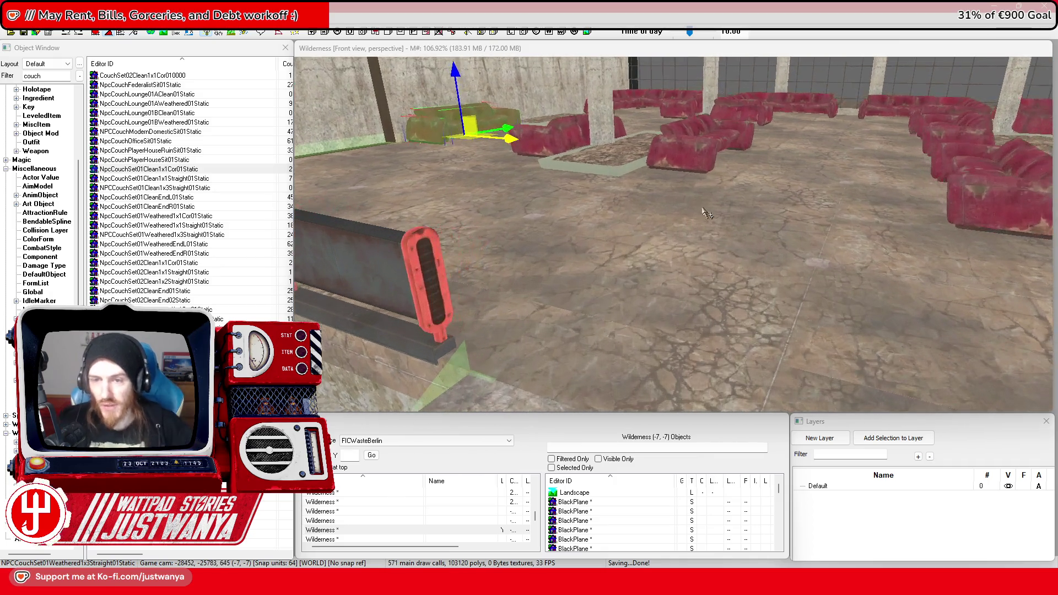
pyautogui.scroll(3, 707, 221)
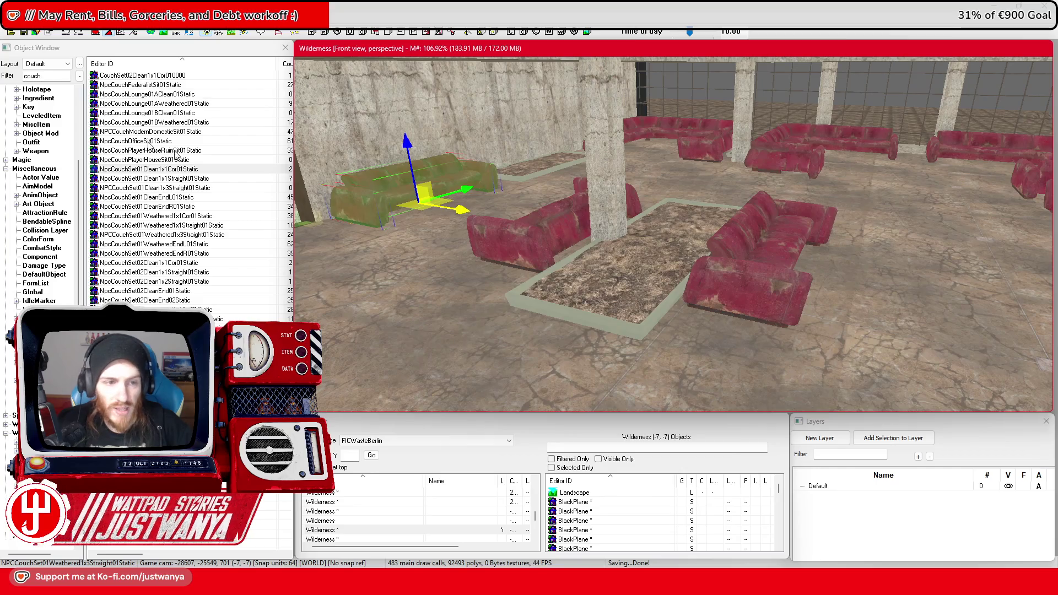
pyautogui.doubleClick(33, 76)
pyautogui.write('fern')
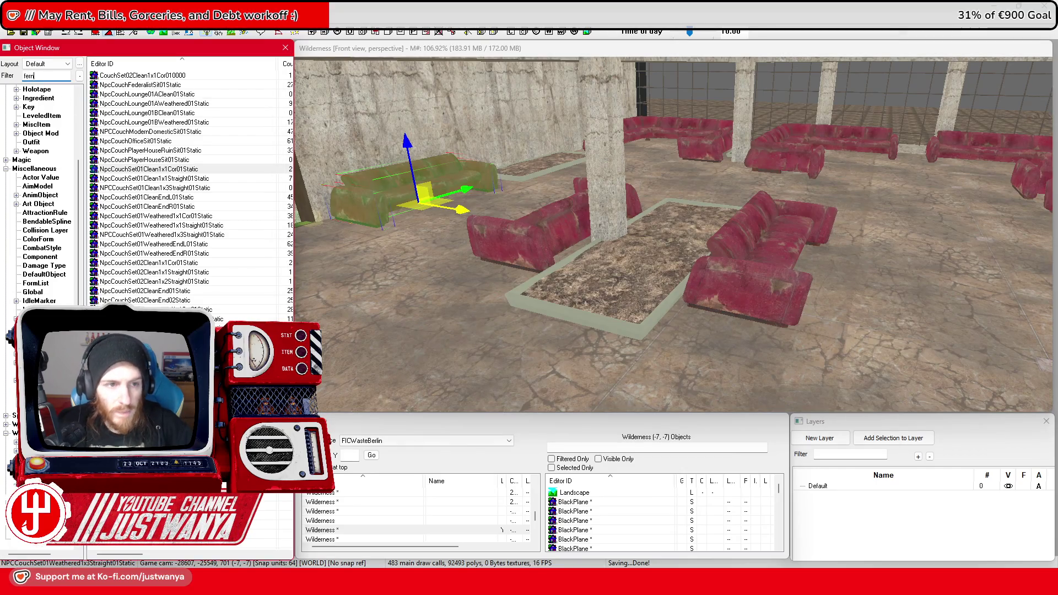
pyautogui.moveTo(126, 79)
pyautogui.mouseDown()
pyautogui.moveTo(496, 210)
pyautogui.moveTo(646, 237)
pyautogui.mouseUp()
# Duplicate the fern twice, moving the copies right and onto the back planter
pyautogui.press('shift')
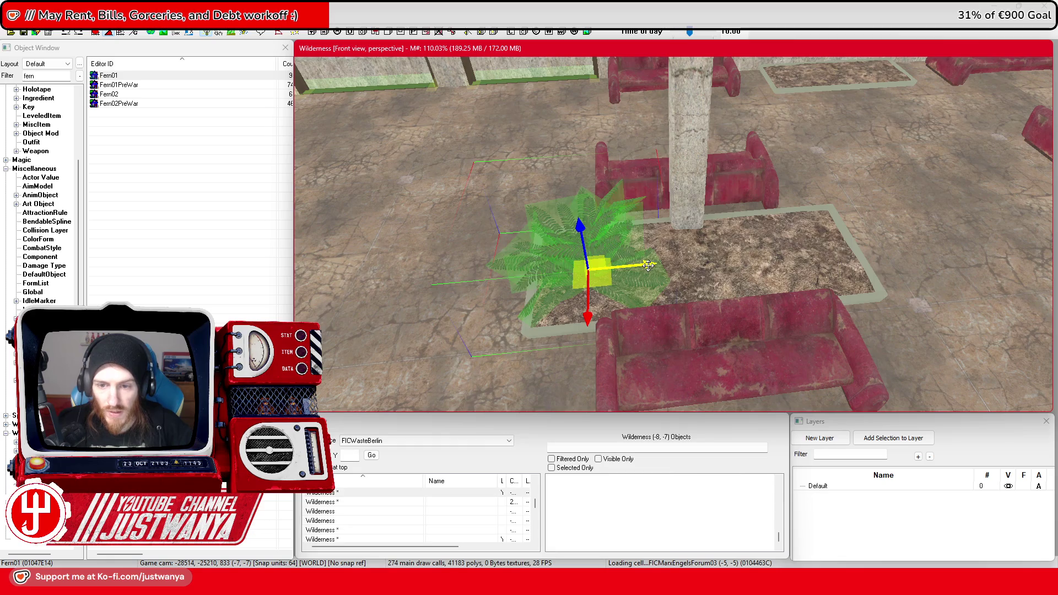
pyautogui.hotkey('ctrl', 'd')
pyautogui.moveTo(601, 270); pyautogui.dragTo(791, 253)
pyautogui.scroll(-5, 794, 261)
pyautogui.press('shift')
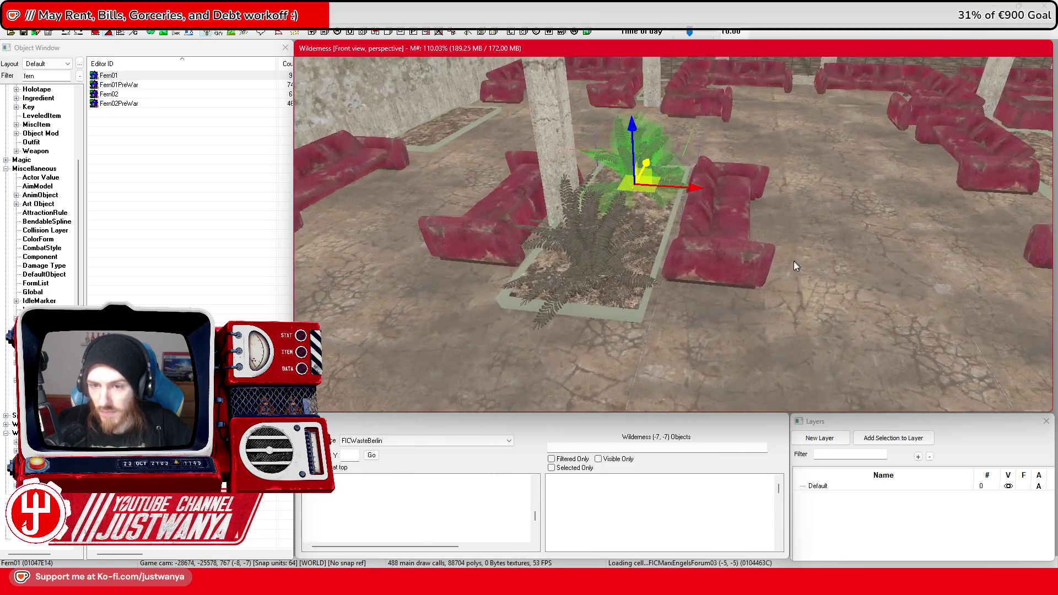
pyautogui.press('shift')
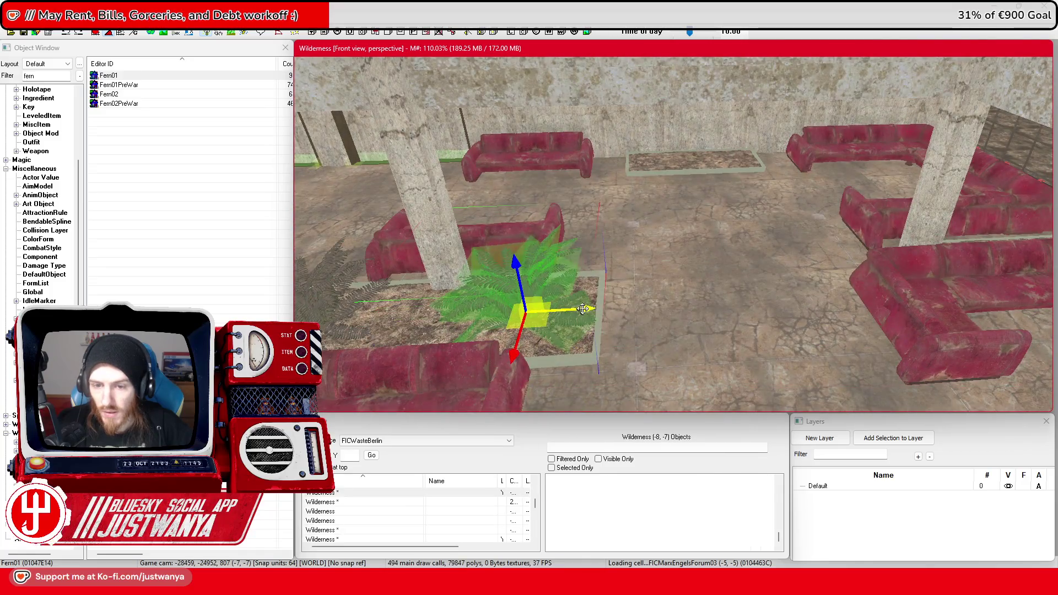
pyautogui.hotkey('ctrl', 'd')
pyautogui.moveTo(582, 308); pyautogui.dragTo(800, 294)
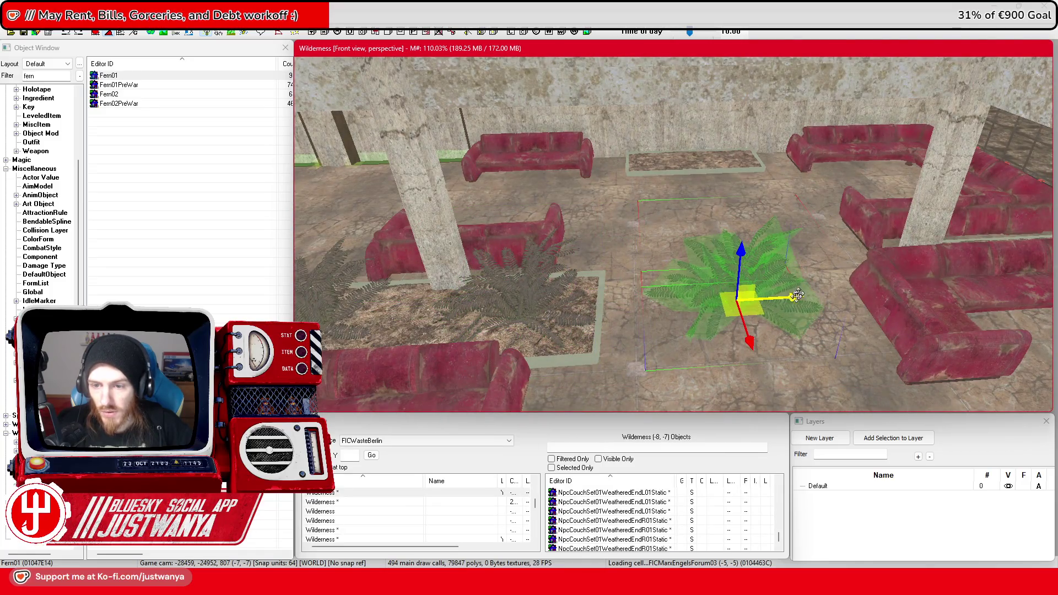
pyautogui.moveTo(749, 341)
pyautogui.mouseDown()
pyautogui.moveTo(692, 193)
pyautogui.moveTo(698, 182)
pyautogui.mouseUp()
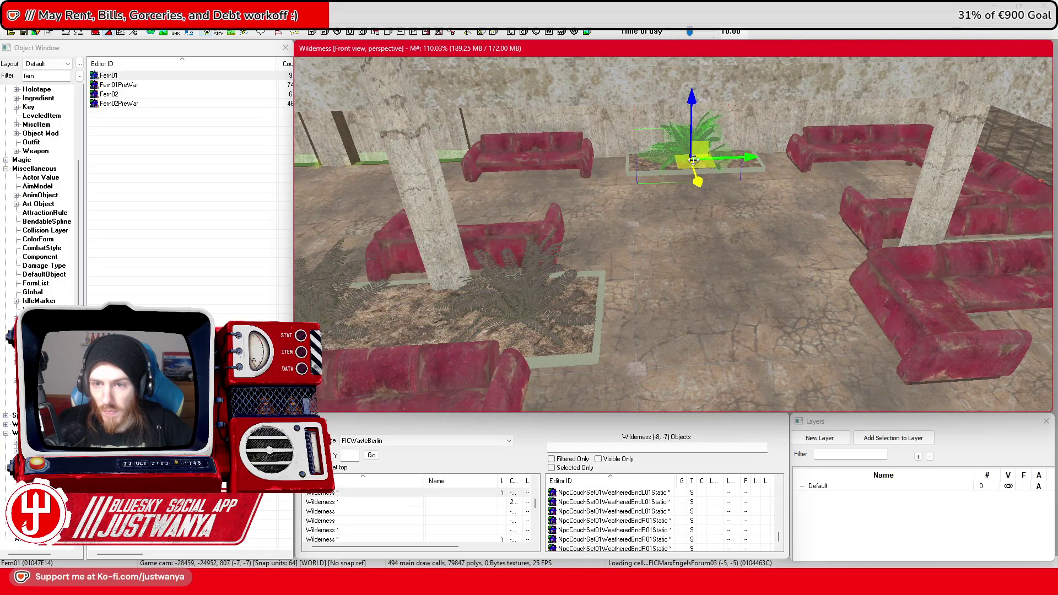
# Move a fern copy across the room onto the couch and slide it left
pyautogui.press('shift')
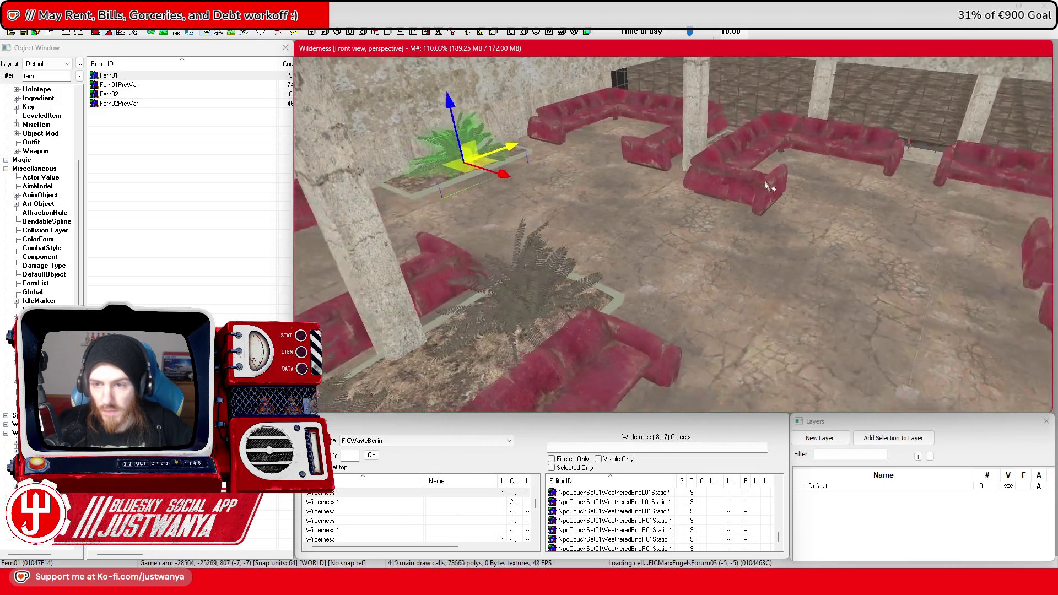
pyautogui.moveTo(416, 190)
pyautogui.mouseDown()
pyautogui.moveTo(620, 174)
pyautogui.moveTo(620, 205)
pyautogui.mouseUp()
pyautogui.scroll(2, 619, 205)
pyautogui.moveTo(515, 267); pyautogui.dragTo(643, 138)
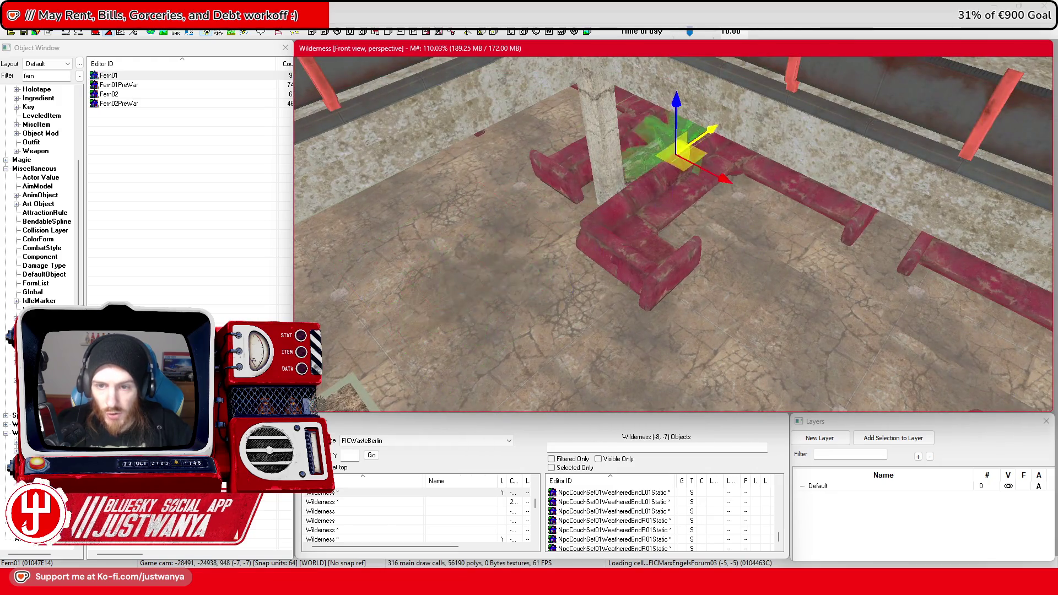
pyautogui.scroll(2, 650, 185)
pyautogui.scroll(2, 651, 185)
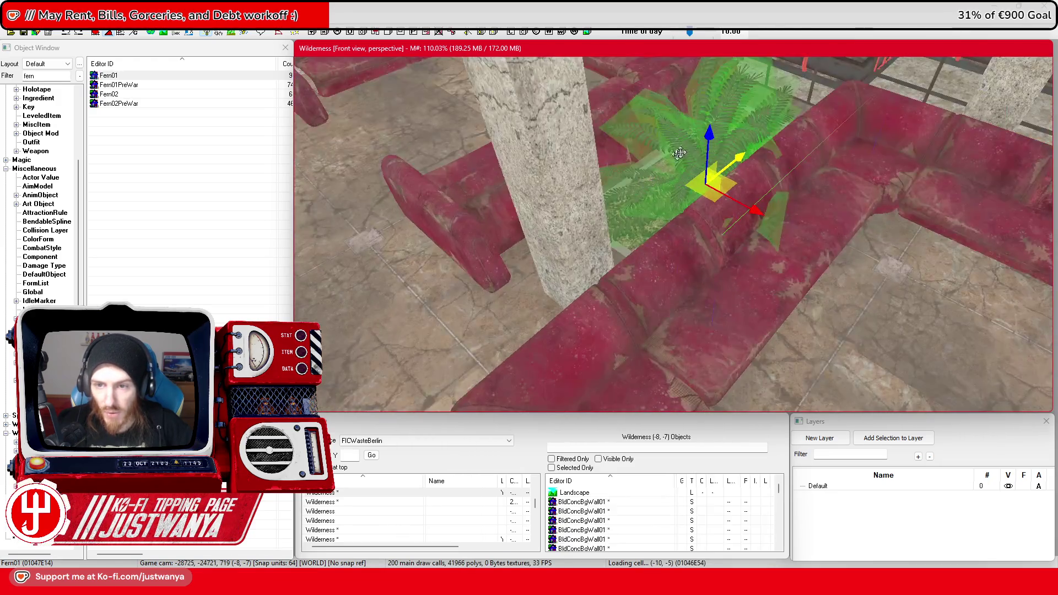
pyautogui.press('shift')
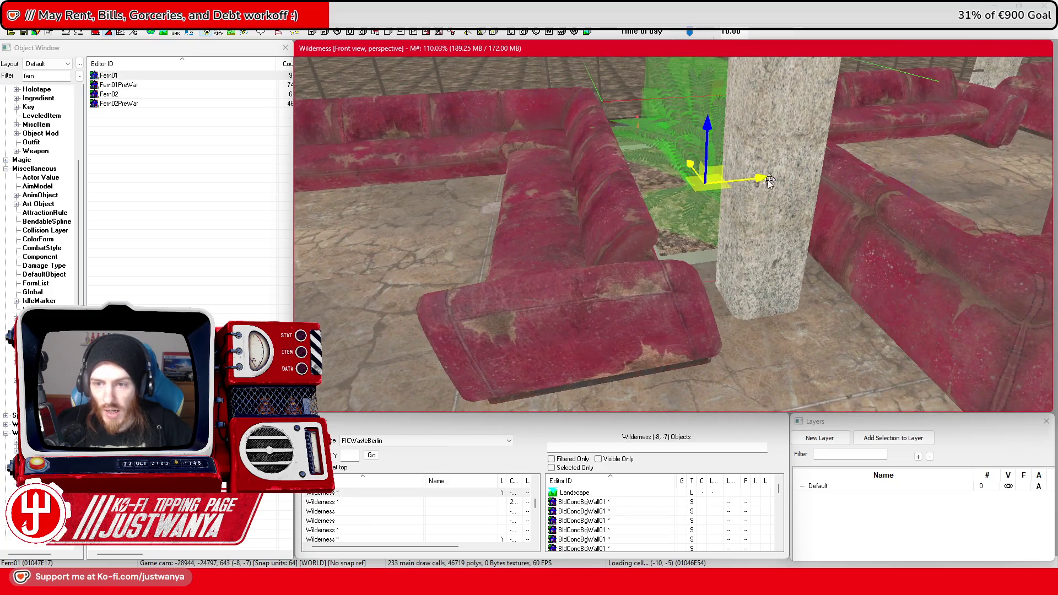
pyautogui.press('shift')
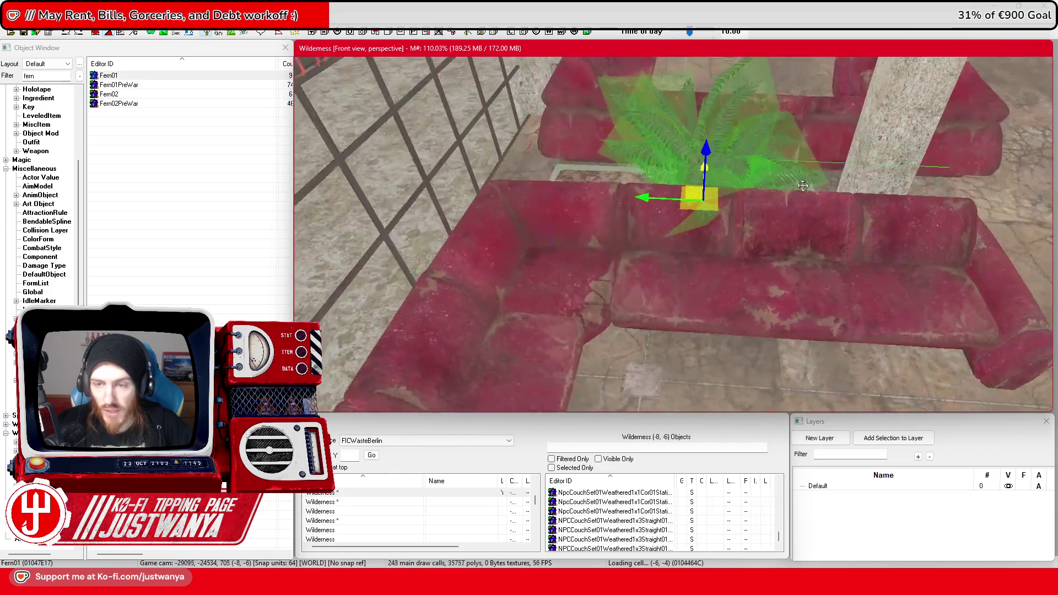
pyautogui.press('shift')
pyautogui.moveTo(692, 200); pyautogui.dragTo(648, 203)
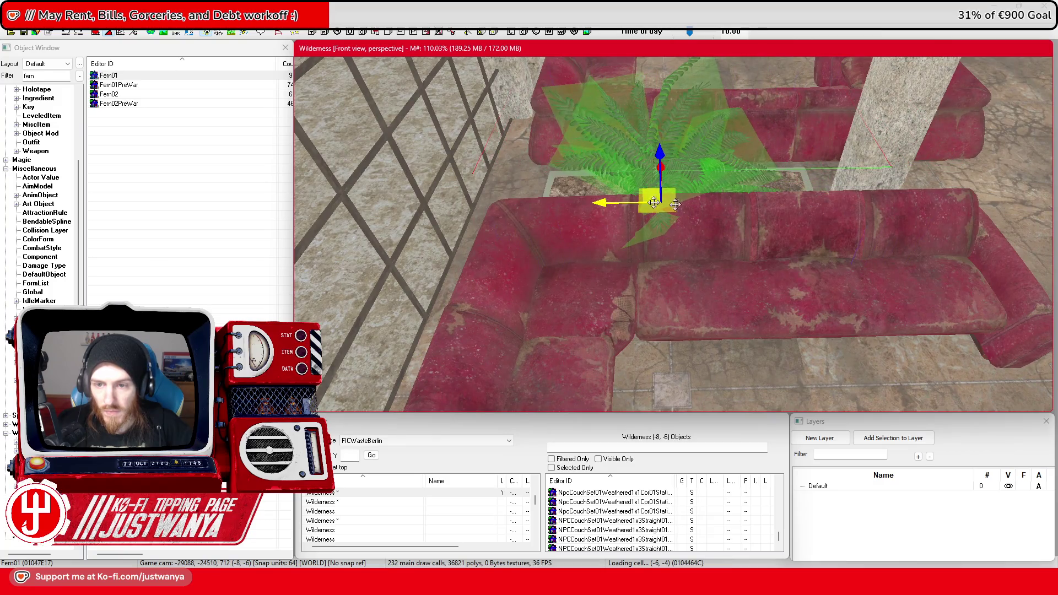
pyautogui.press('shift')
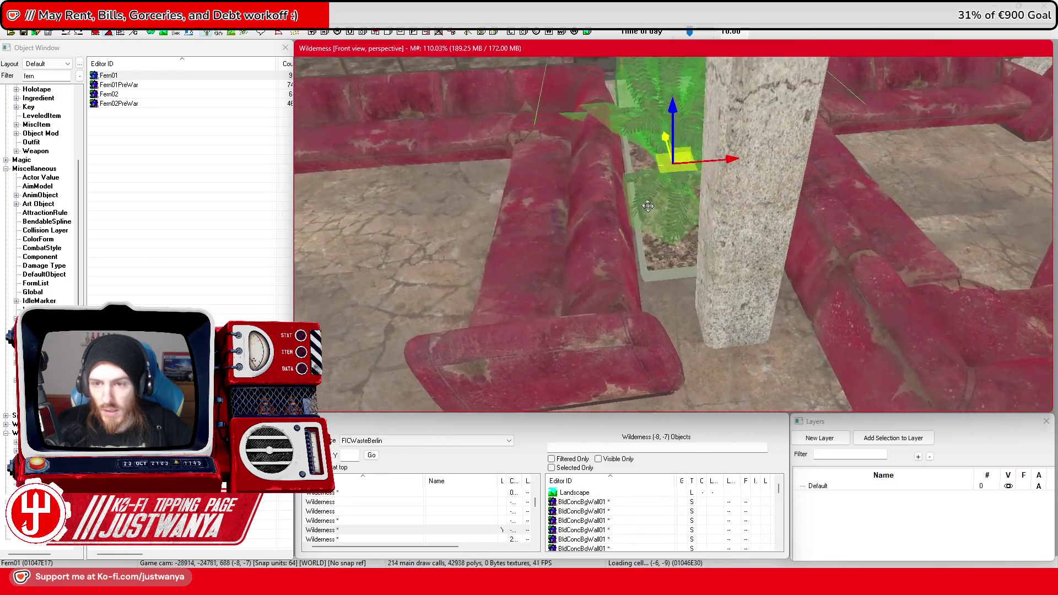
# Move the fern next to the stone pillar
pyautogui.press('shift')
pyautogui.press('e')
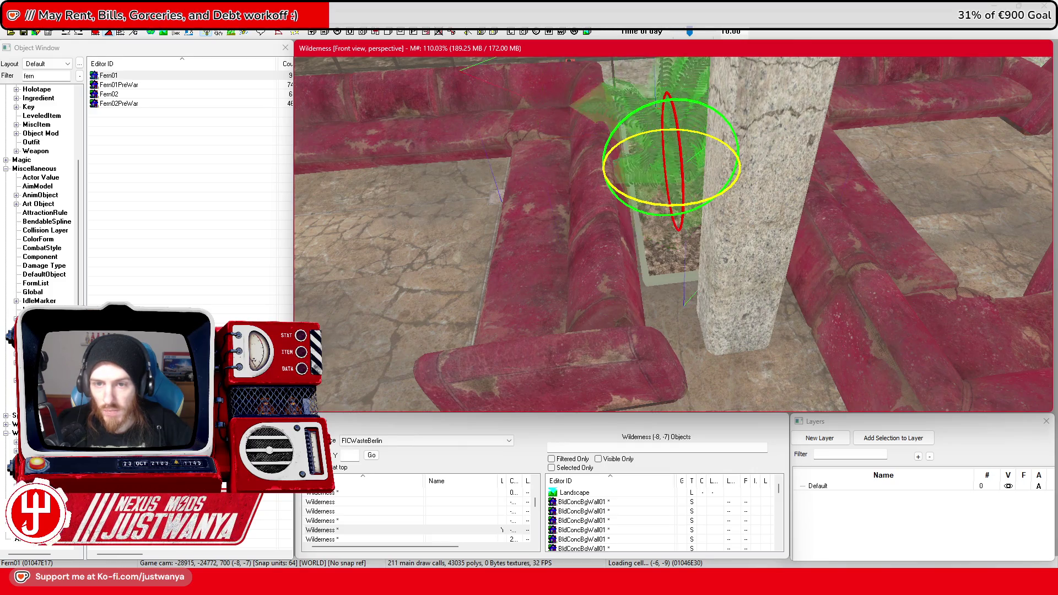
pyautogui.press('w')
pyautogui.press('shift')
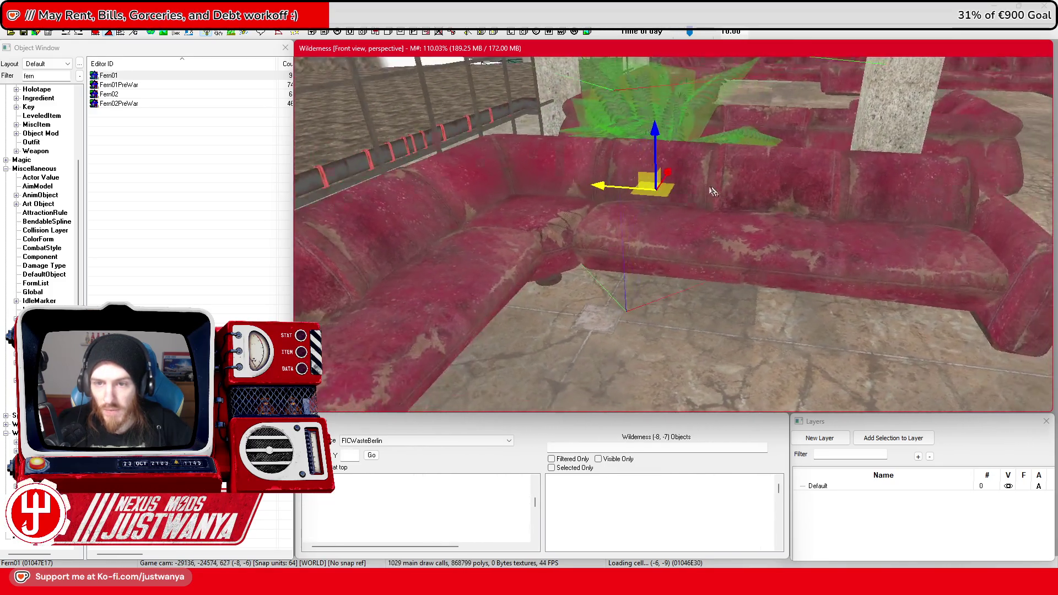
pyautogui.press('shift')
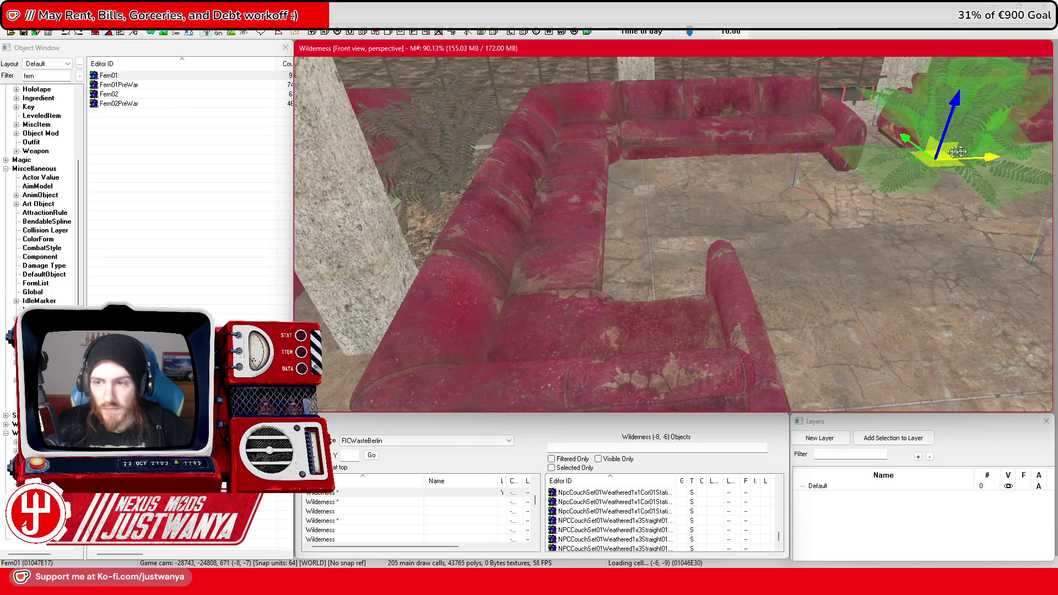
pyautogui.press('shift')
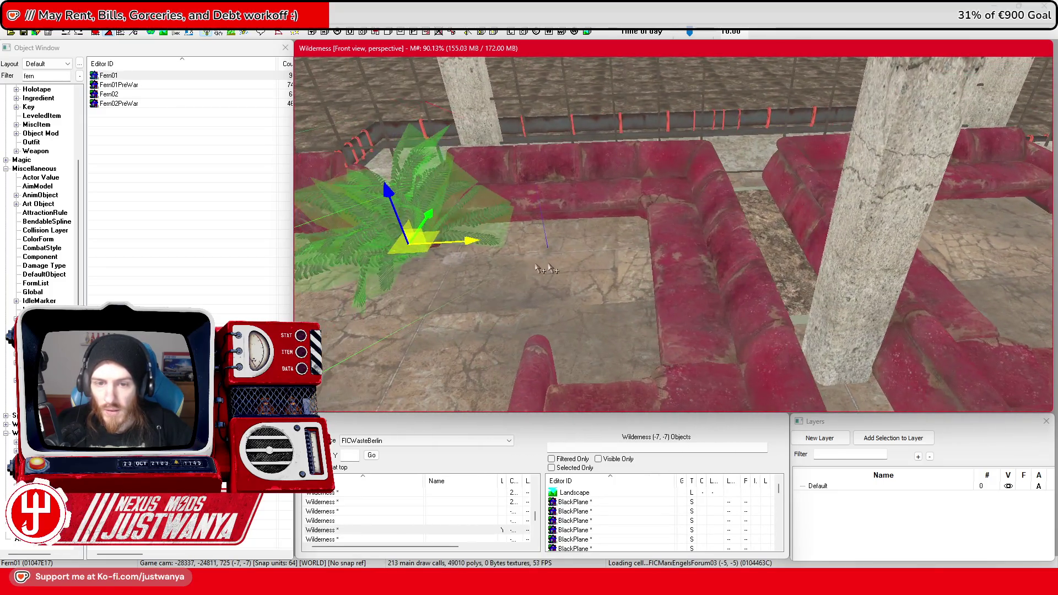
pyautogui.moveTo(416, 243)
pyautogui.mouseDown()
pyautogui.moveTo(793, 226)
pyautogui.moveTo(763, 221)
pyautogui.mouseUp()
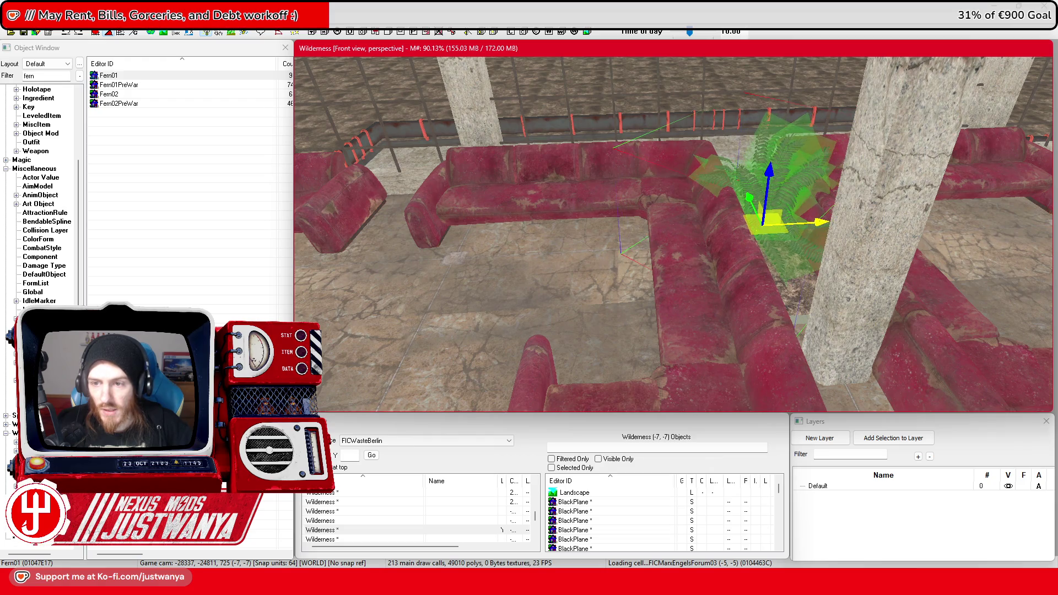
# Rotate the fern about its vertical axis so its fronds face a new direction
pyautogui.press('shift')
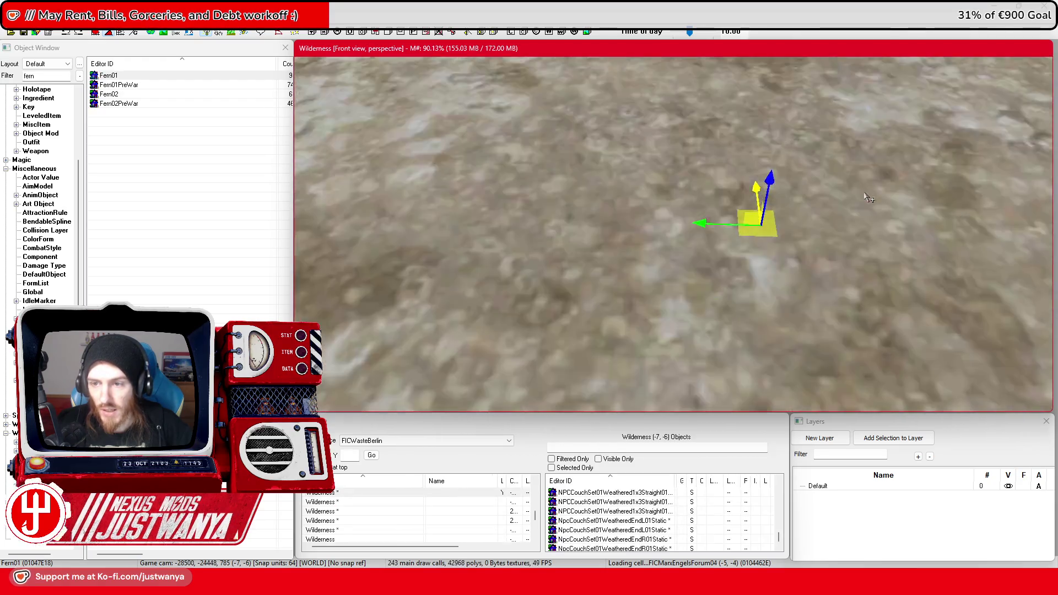
pyautogui.press('shift')
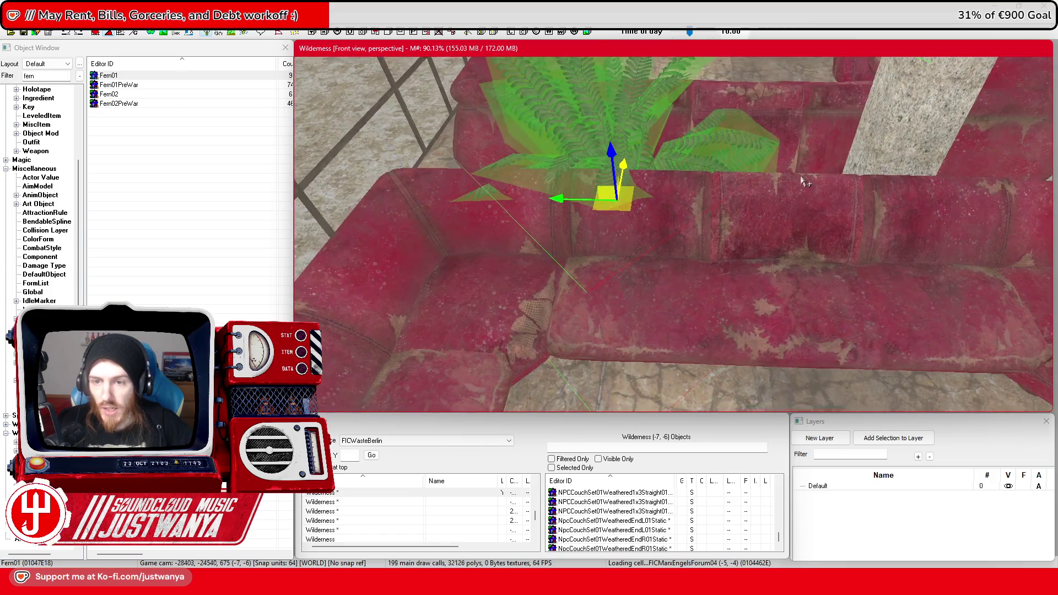
pyautogui.press('shift')
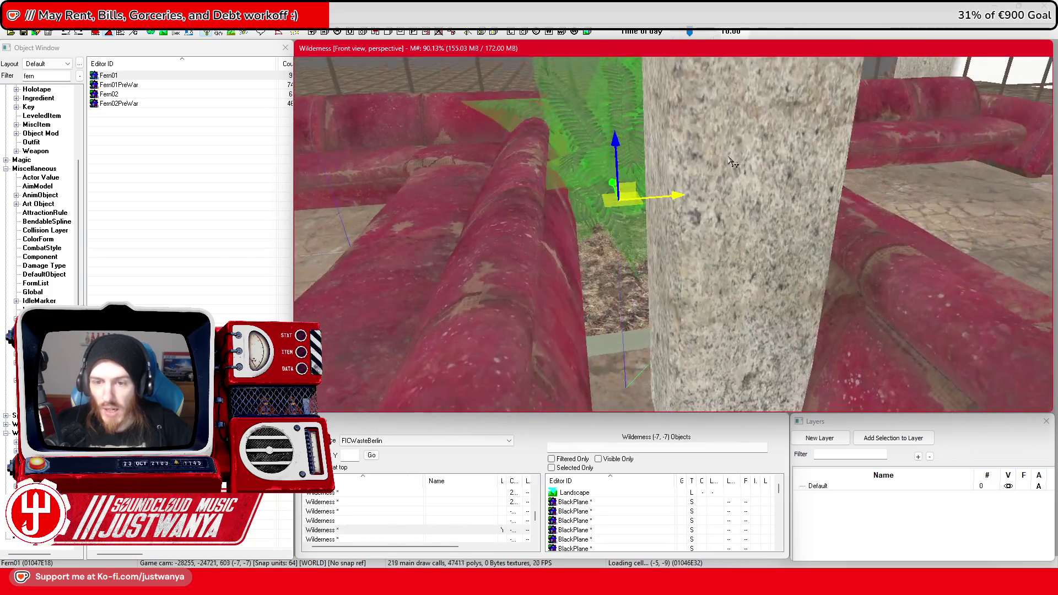
pyautogui.press('shift')
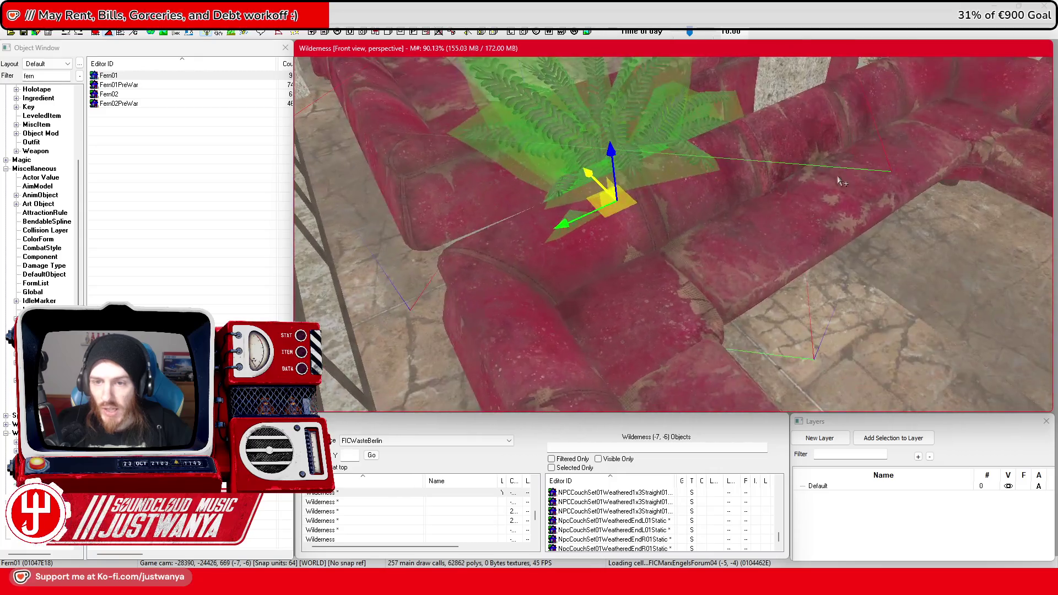
pyautogui.press('shift')
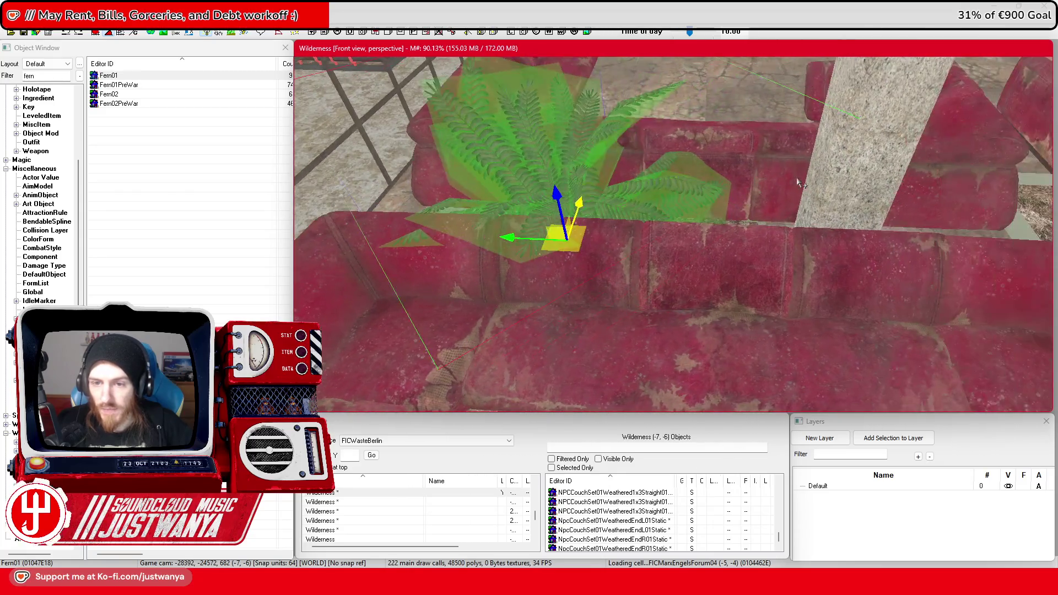
pyautogui.press('shift')
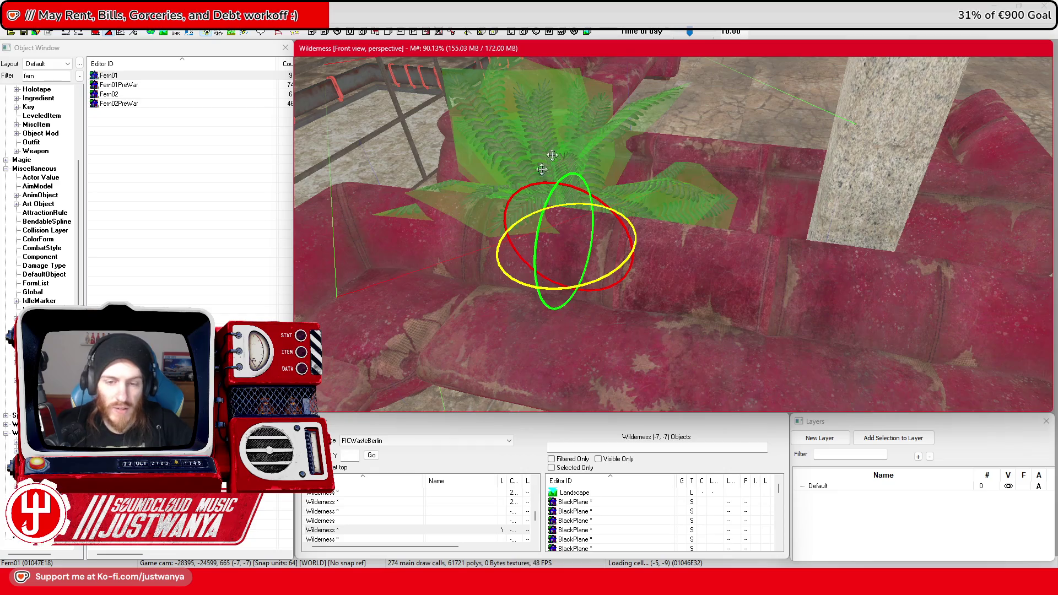
pyautogui.moveTo(522, 296); pyautogui.dragTo(578, 298)
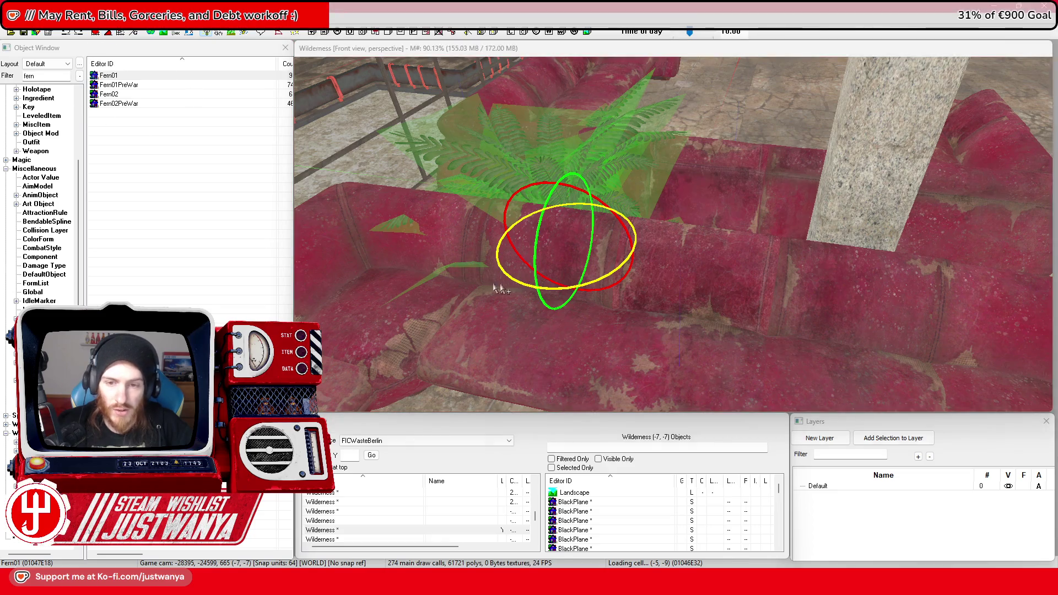
pyautogui.press('w')
pyautogui.scroll(5, 551, 260)
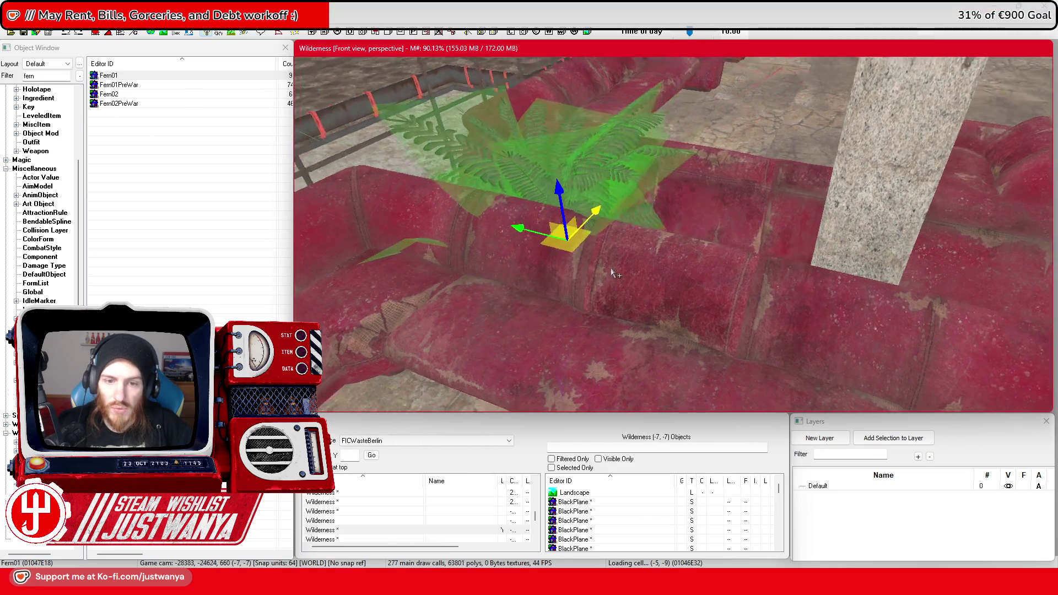
pyautogui.scroll(-5, 573, 237)
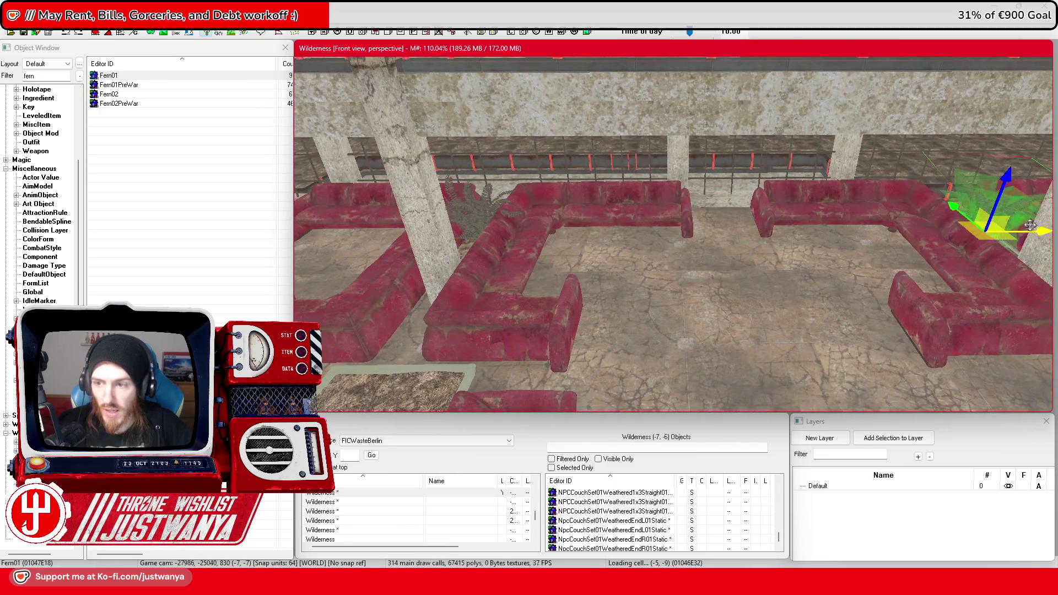
# Switch the fern from rotate to move mode and nudge it slightly left
pyautogui.scroll(5, 813, 217)
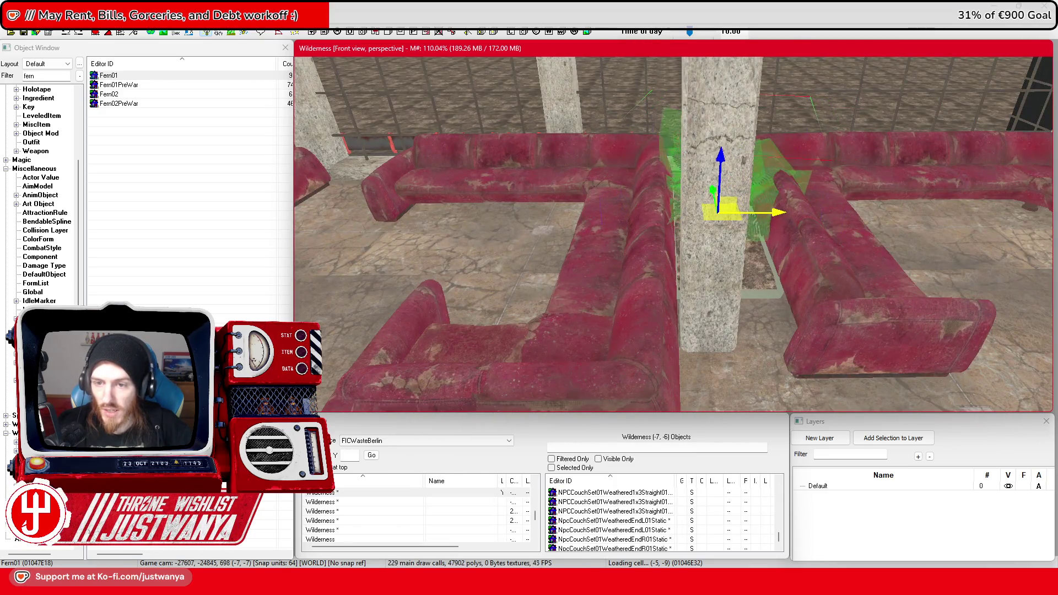
pyautogui.scroll(-5, 792, 213)
pyautogui.scroll(5, 825, 236)
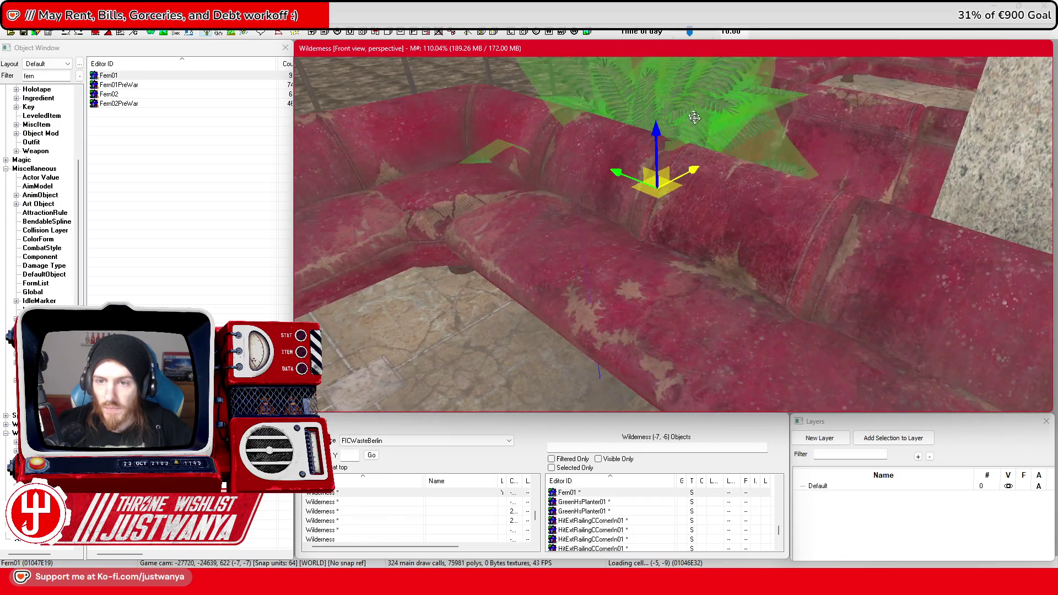
pyautogui.press('shift')
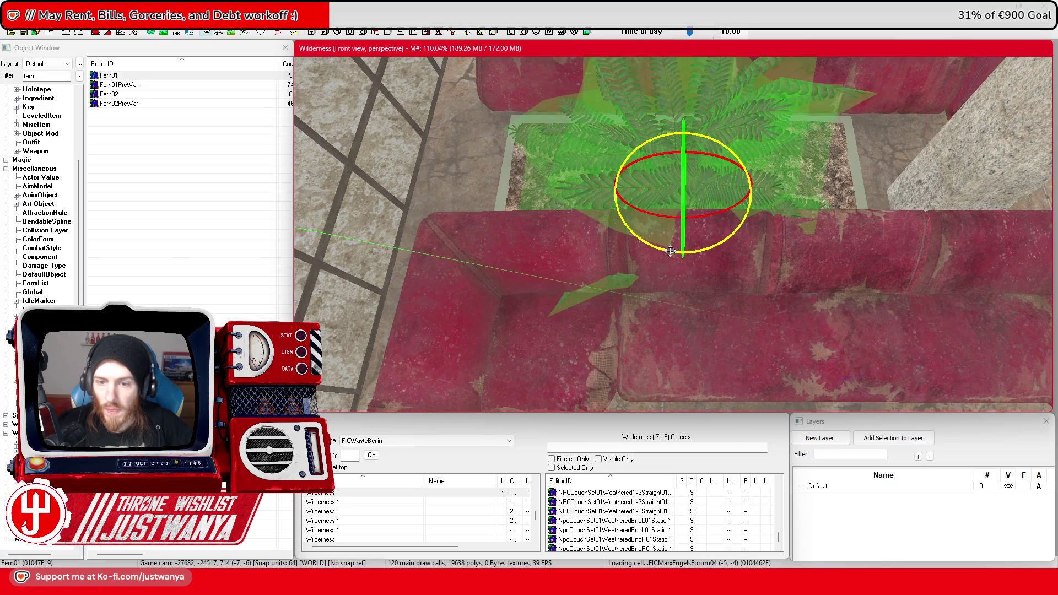
pyautogui.press('2')
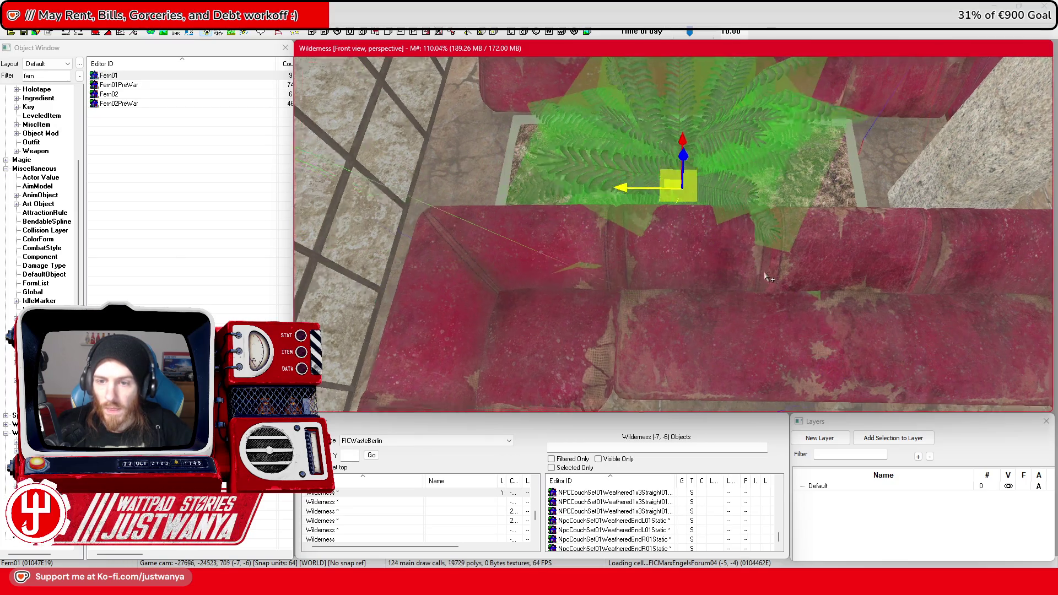
pyautogui.press('shift')
pyautogui.moveTo(681, 185); pyautogui.dragTo(678, 185)
# Move the Fern01 across the floor into the wall planter bed and frame it
pyautogui.press('shift')
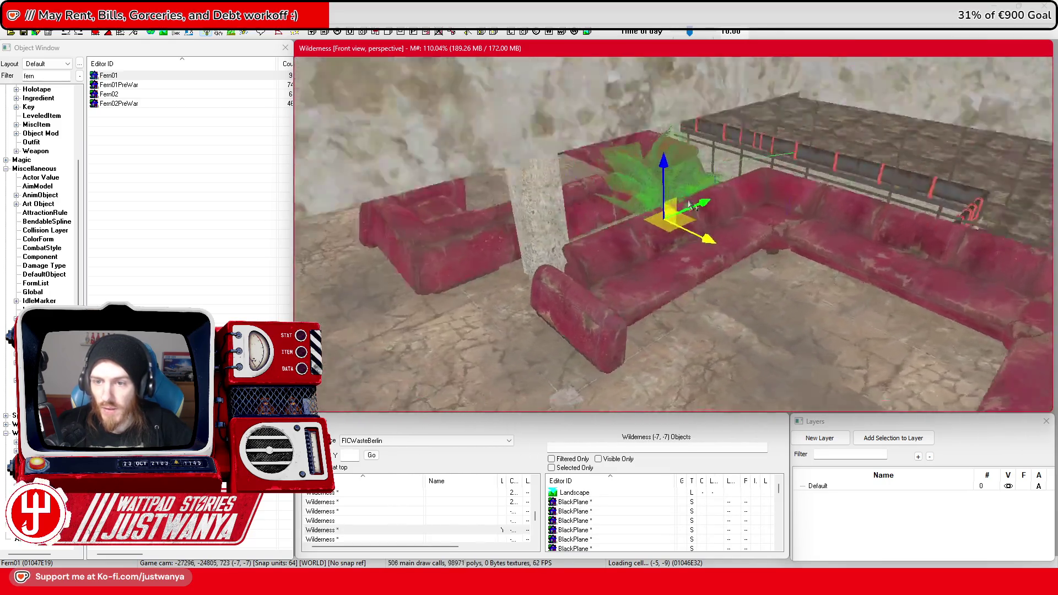
pyautogui.press('shift')
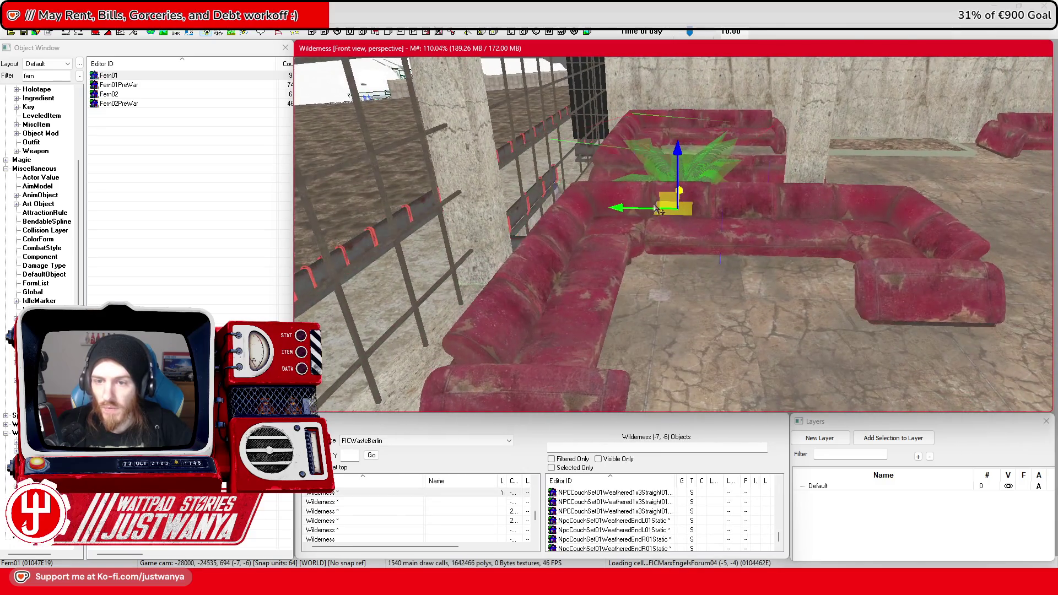
pyautogui.press('shift')
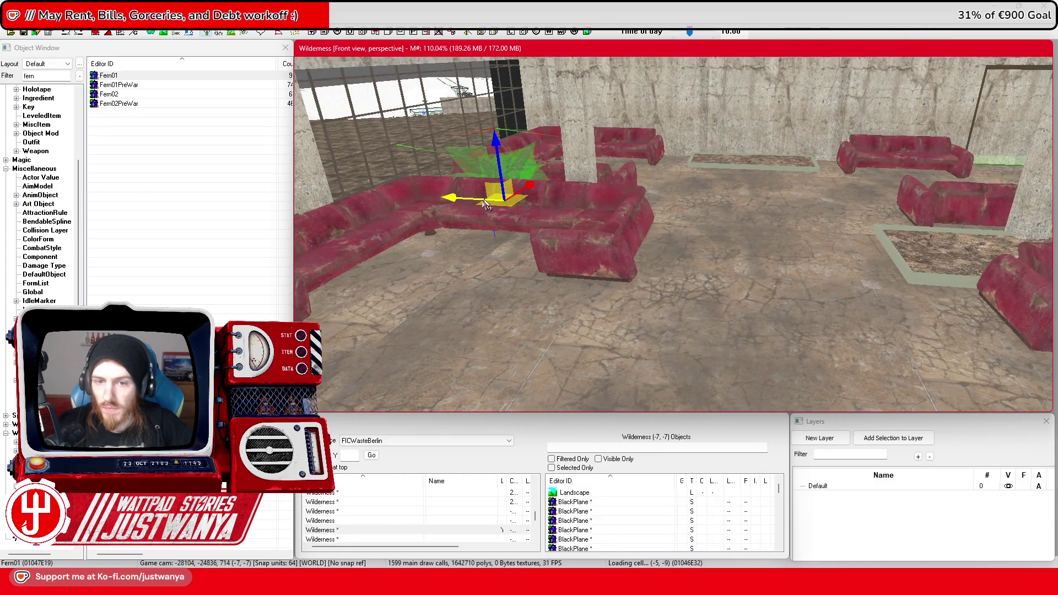
pyautogui.moveTo(485, 204); pyautogui.dragTo(752, 213)
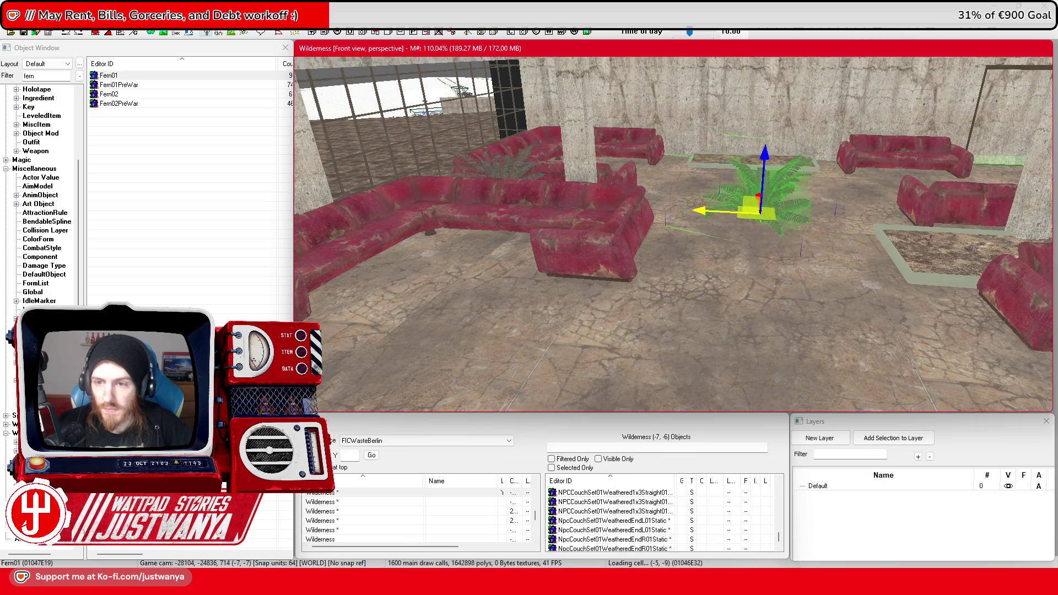
pyautogui.press('shift')
pyautogui.moveTo(734, 271); pyautogui.dragTo(844, 182)
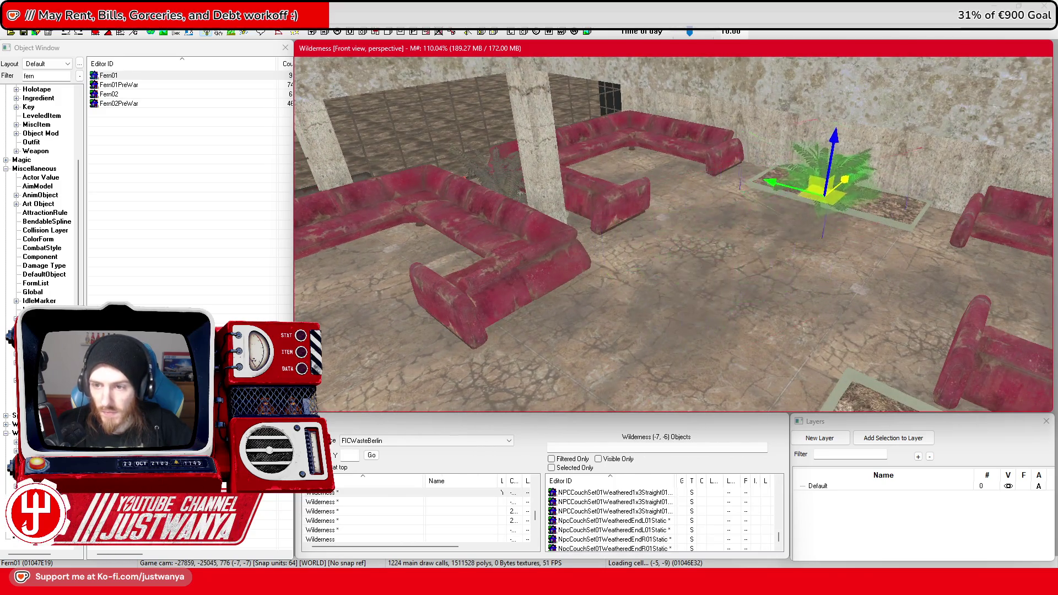
pyautogui.press('f')
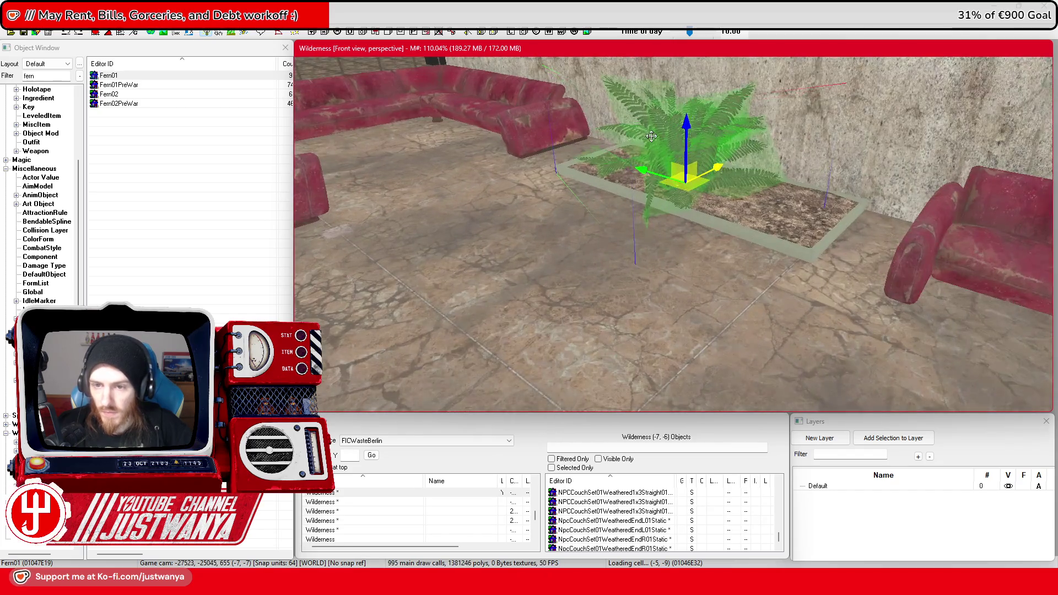
pyautogui.press('shift')
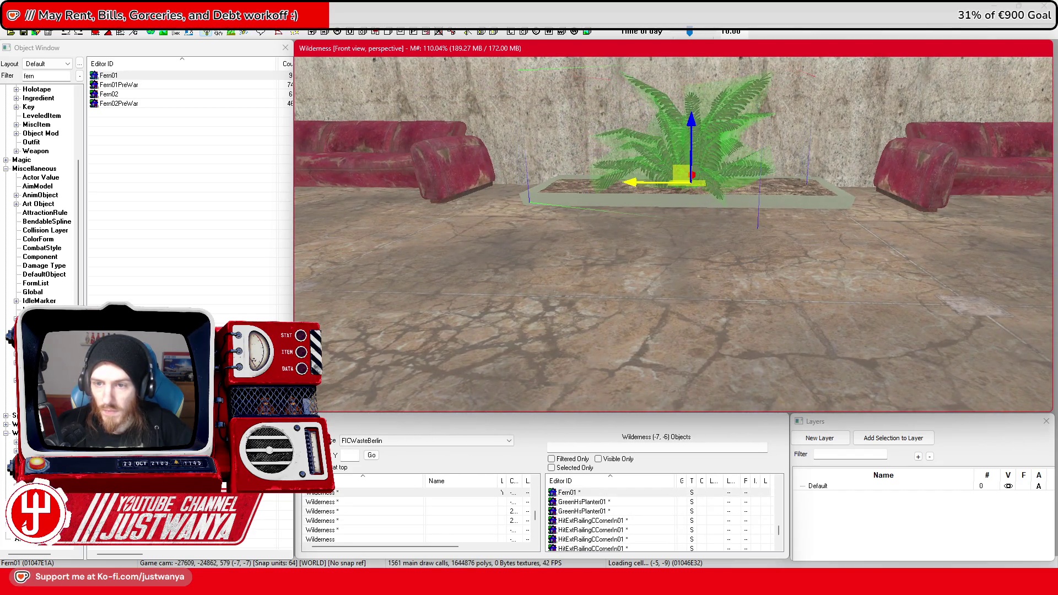
pyautogui.scroll(-10, 644, 170)
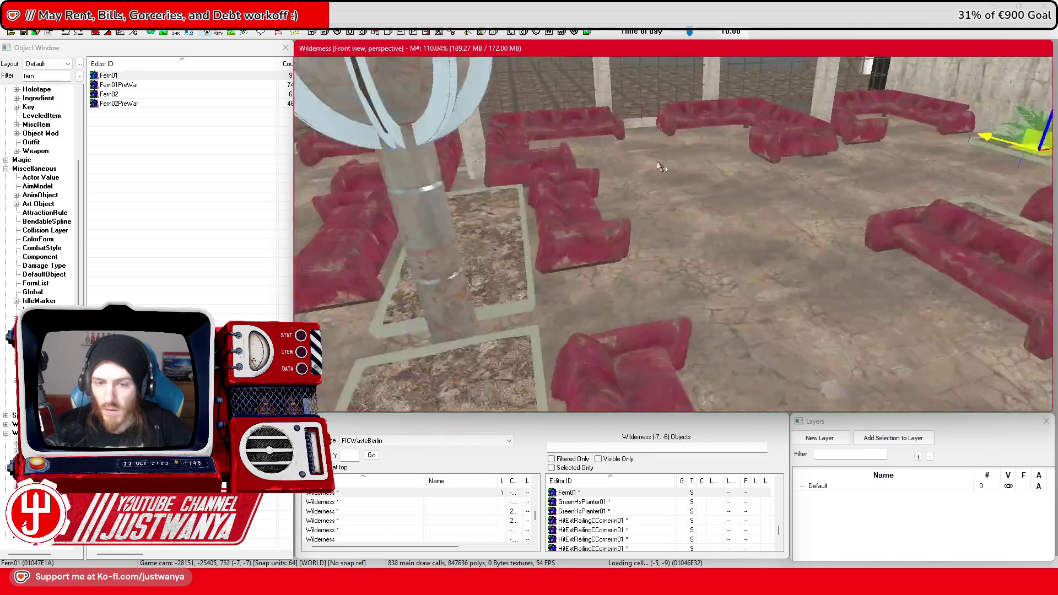
pyautogui.scroll(-10, 663, 163)
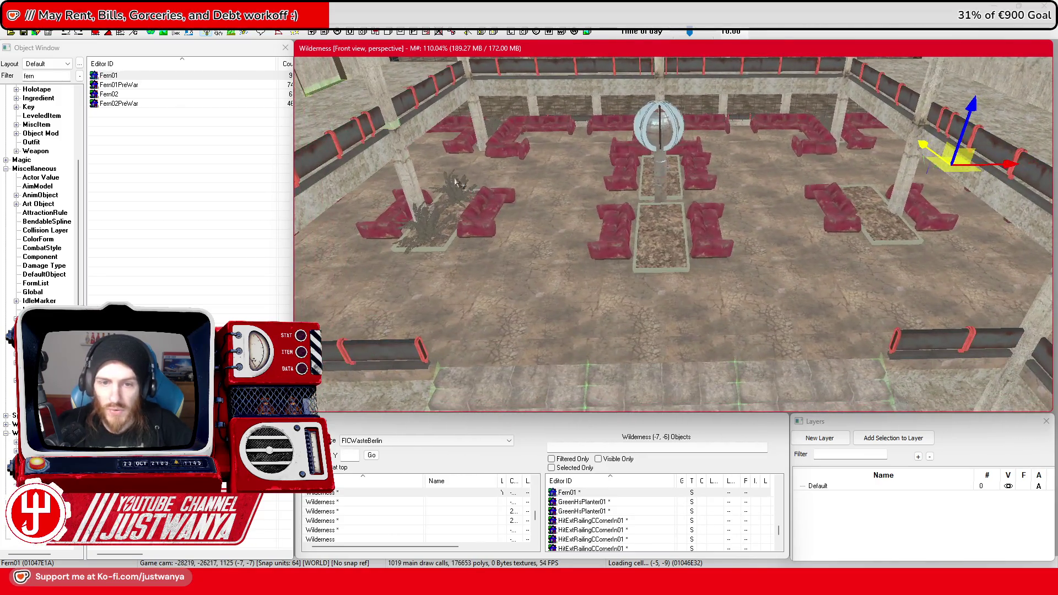
# Duplicate the ferns and move a copy onto the lower central planter bed by the lamp pillar
pyautogui.hotkey('ctrl', 'v')
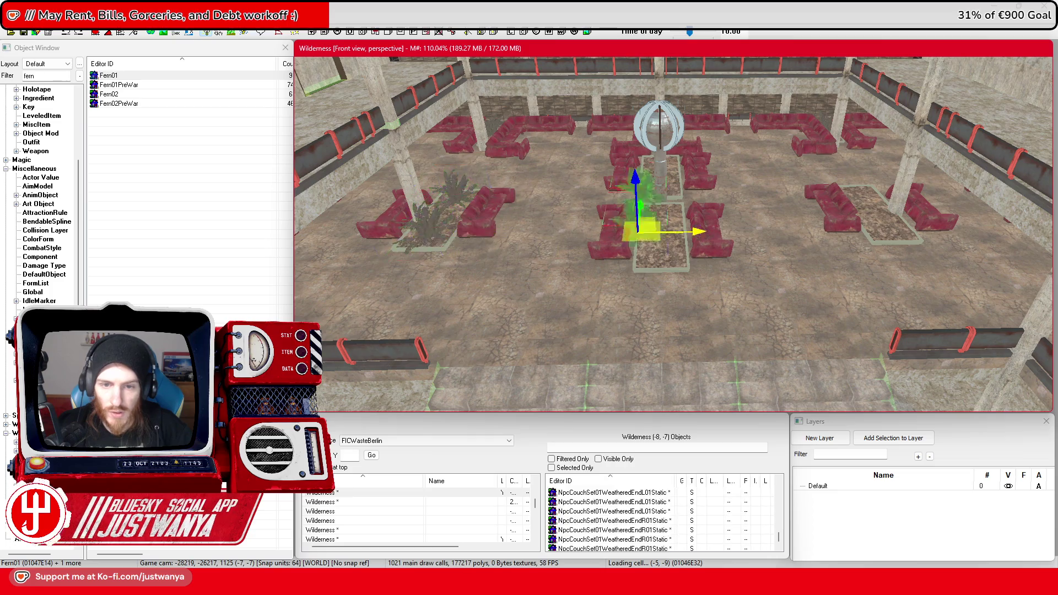
pyautogui.scroll(8, 947, 228)
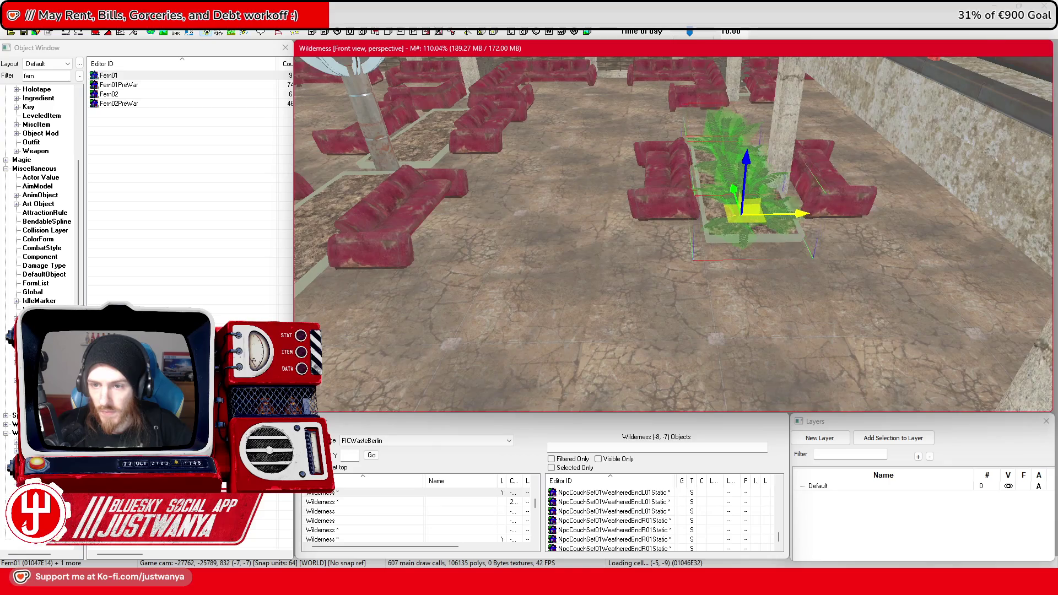
pyautogui.moveTo(609, 211); pyautogui.dragTo(712, 214)
pyautogui.click(868, 171)
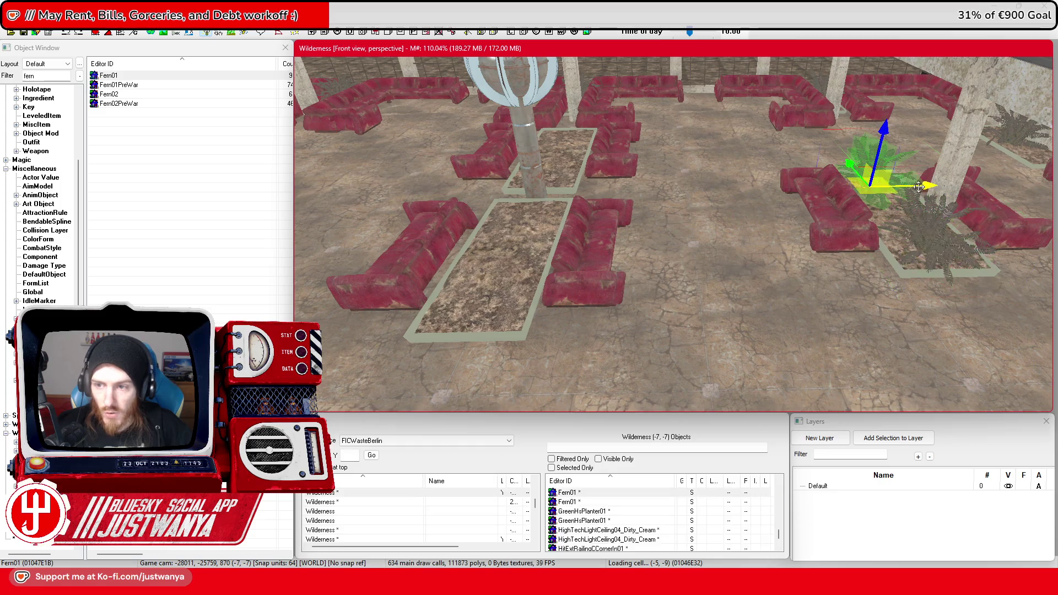
pyautogui.click(549, 171)
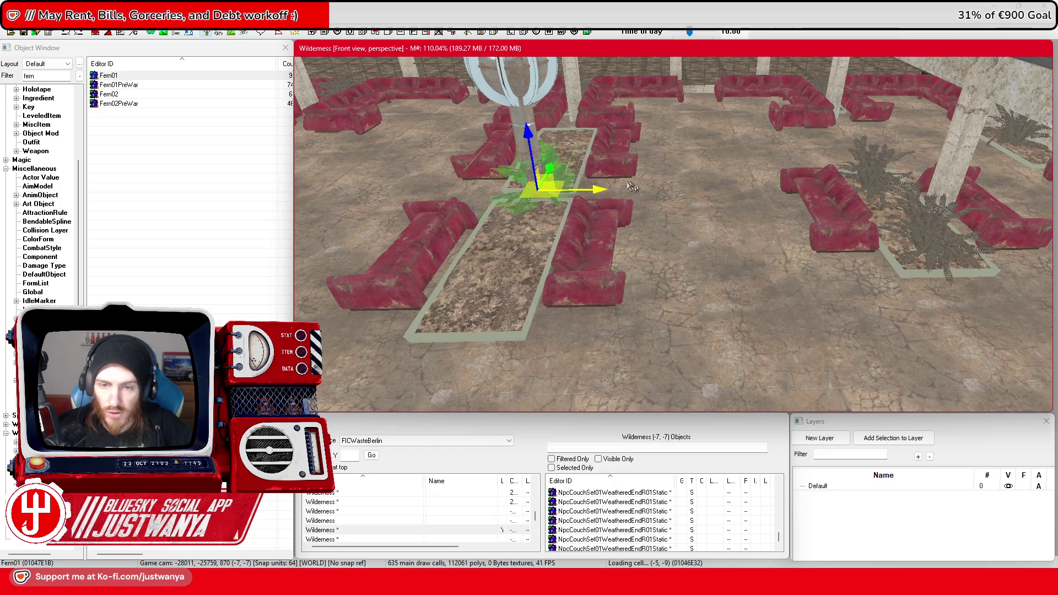
pyautogui.press('f')
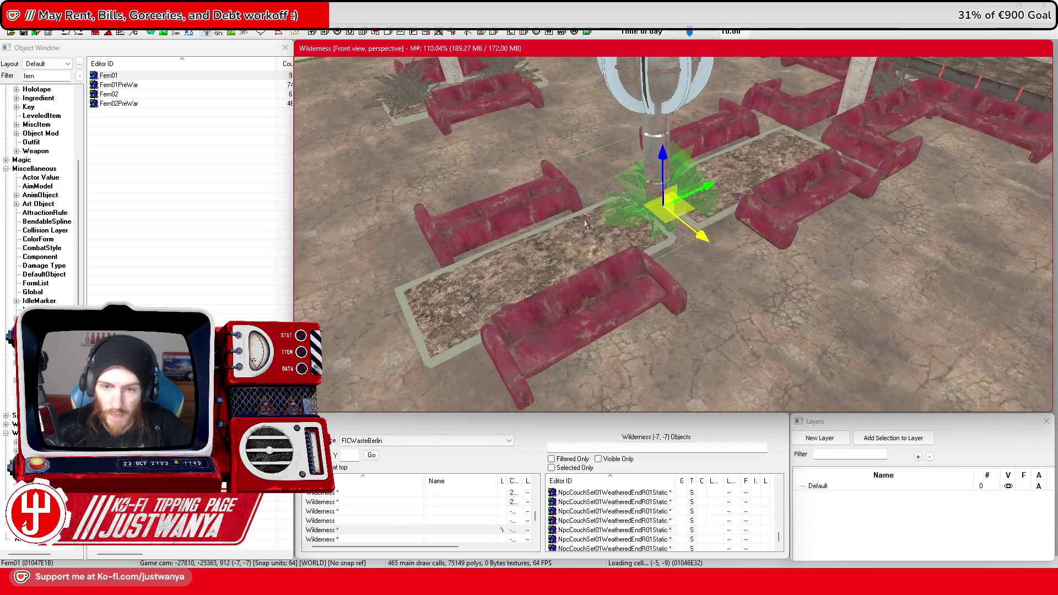
pyautogui.moveTo(705, 187); pyautogui.dragTo(581, 236)
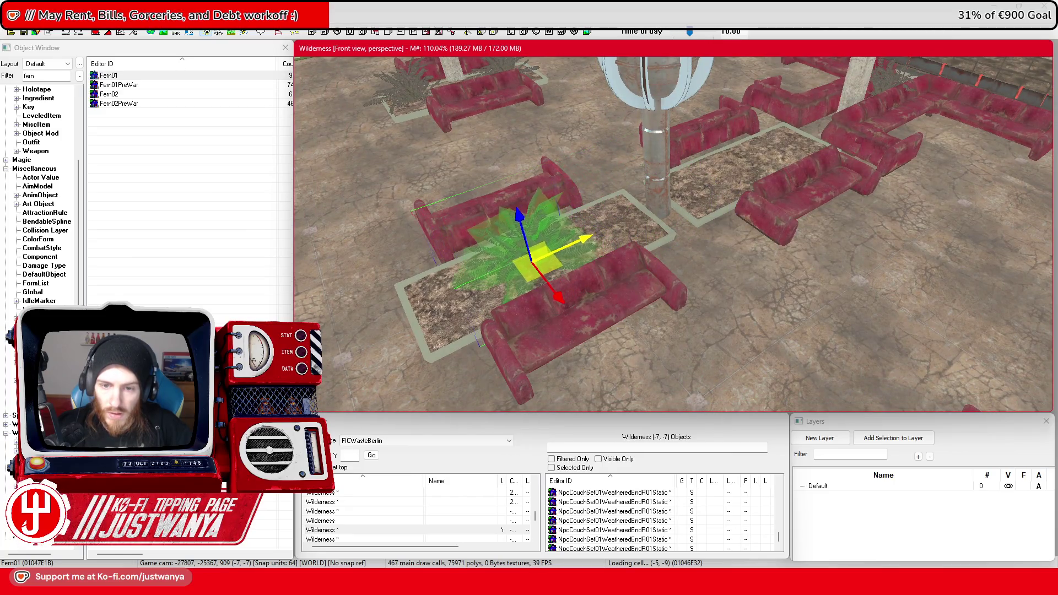
pyautogui.hotkey('ctrl', 'z')
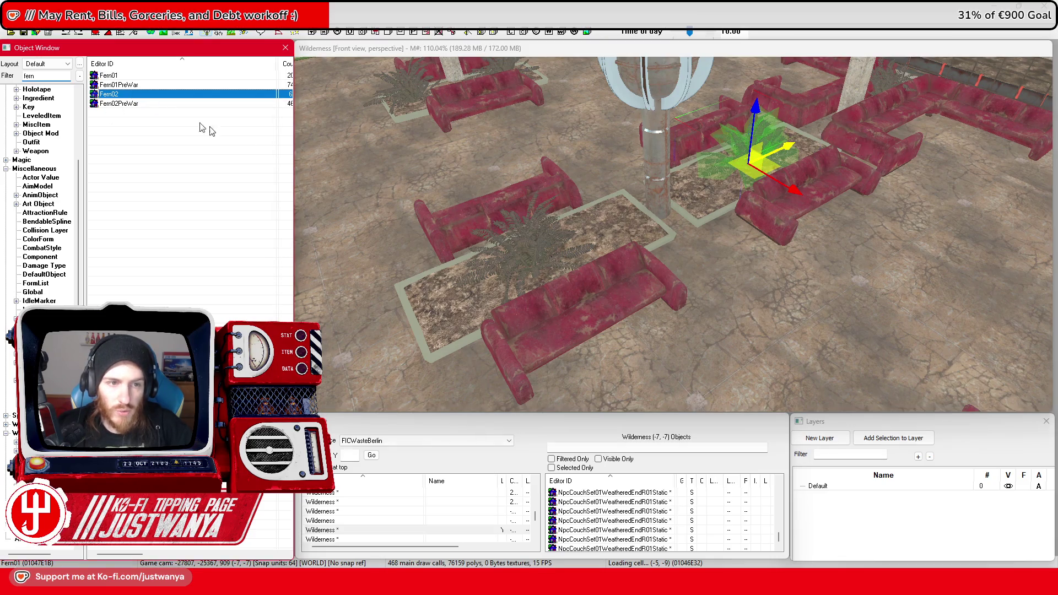
# Close the Fern02 properties, search for 'palm', and save the plugin
pyautogui.click(746, 128)
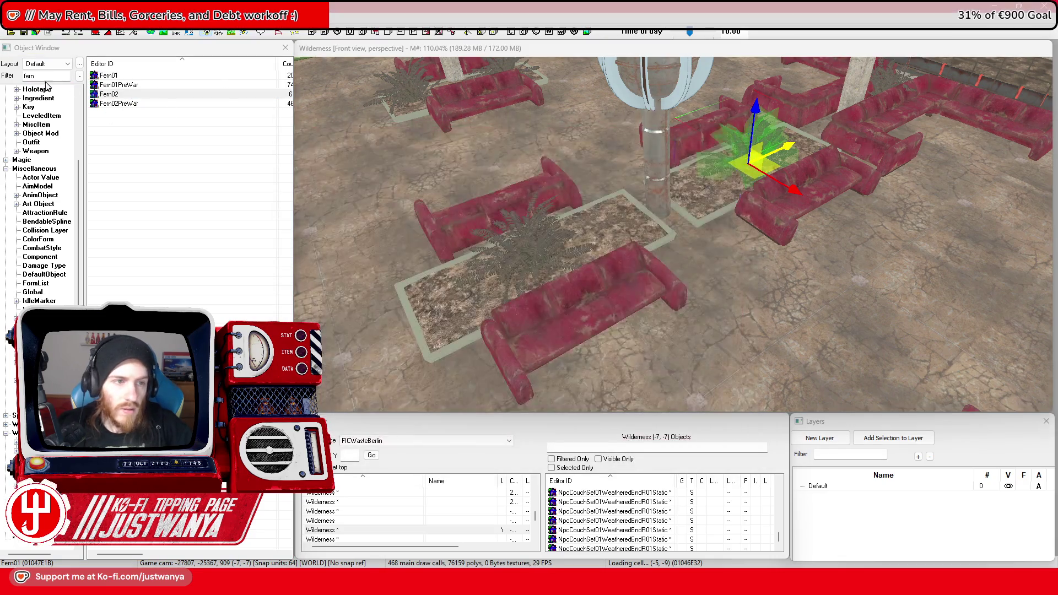
pyautogui.write('palm')
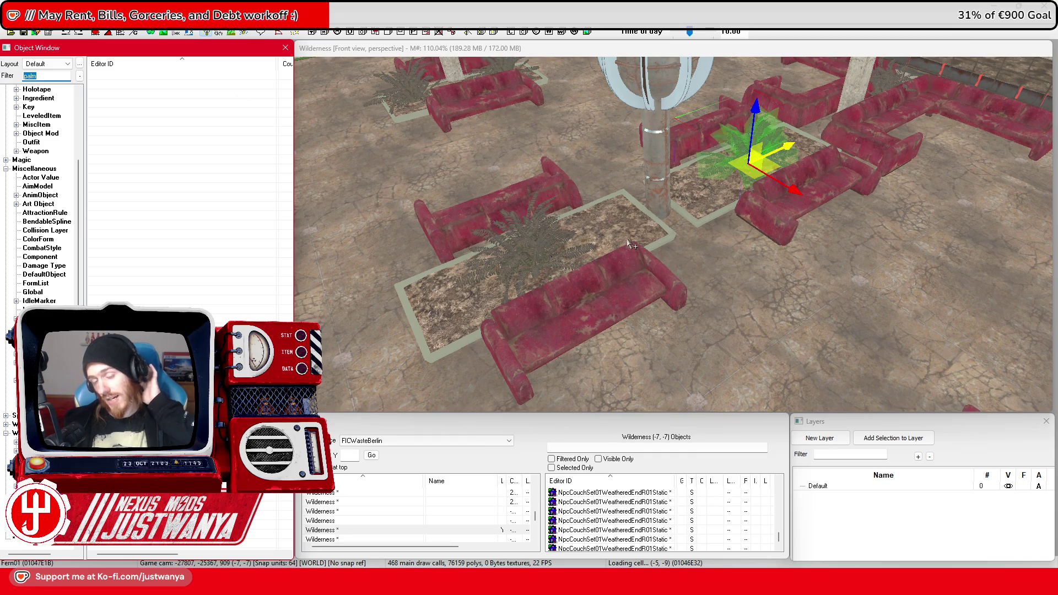
pyautogui.click(23, 33)
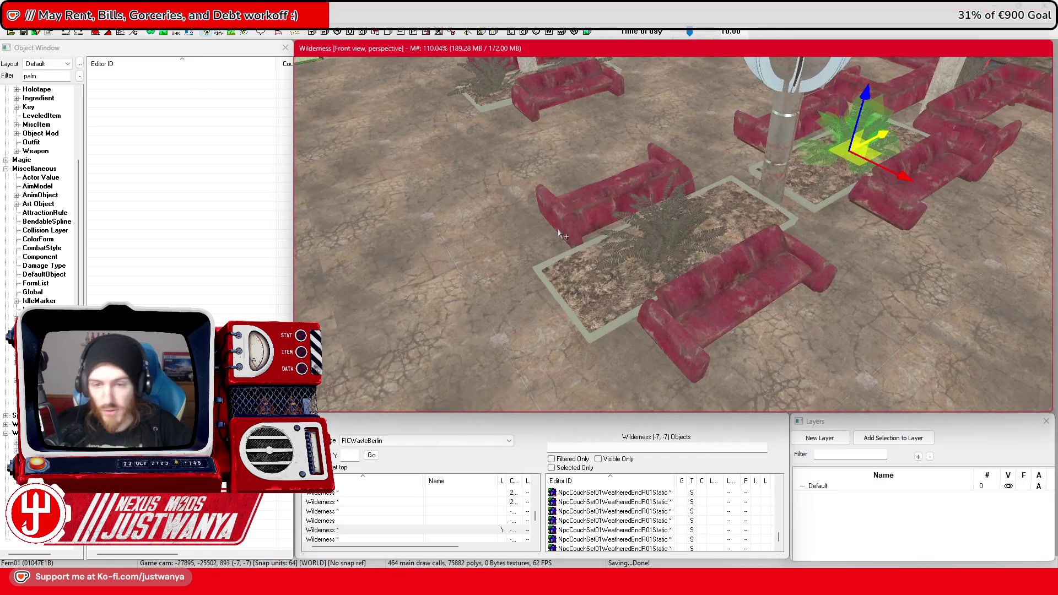
# Select the planter fern to the right of the pillar
pyautogui.scroll(3, 549, 221)
pyautogui.click(651, 232)
pyautogui.moveTo(651, 232); pyautogui.dragTo(715, 244)
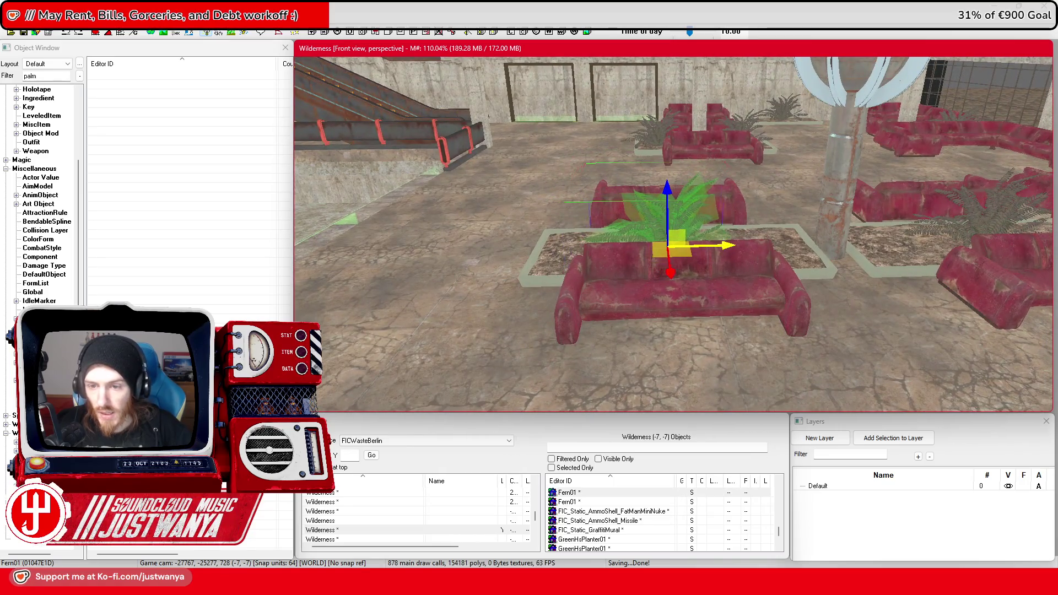
pyautogui.moveTo(715, 245)
pyautogui.mouseDown()
pyautogui.moveTo(741, 229)
pyautogui.moveTo(579, 215)
pyautogui.moveTo(660, 200)
pyautogui.mouseUp()
pyautogui.click(741, 228)
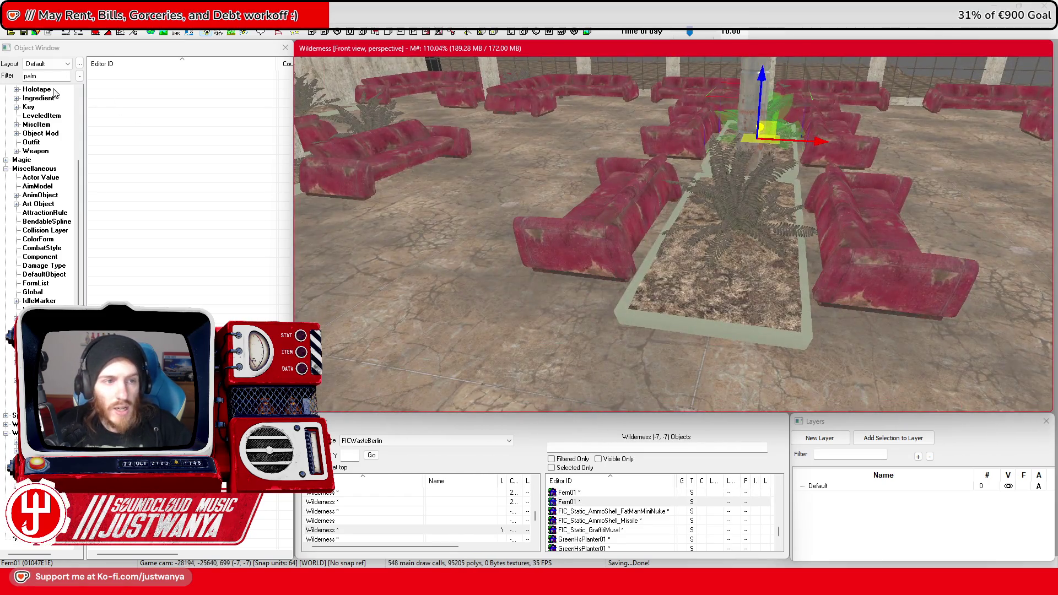
# Filter the Object Window to Ins*Plant and open InsHydroPlant01's record
pyautogui.doubleClick(31, 76)
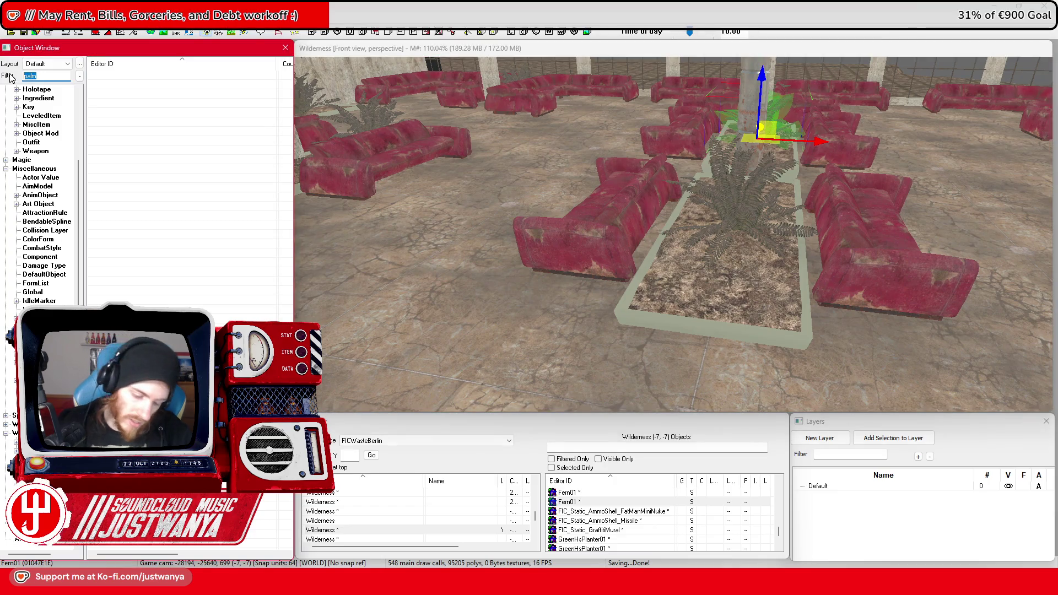
pyautogui.write('Ins*Plant')
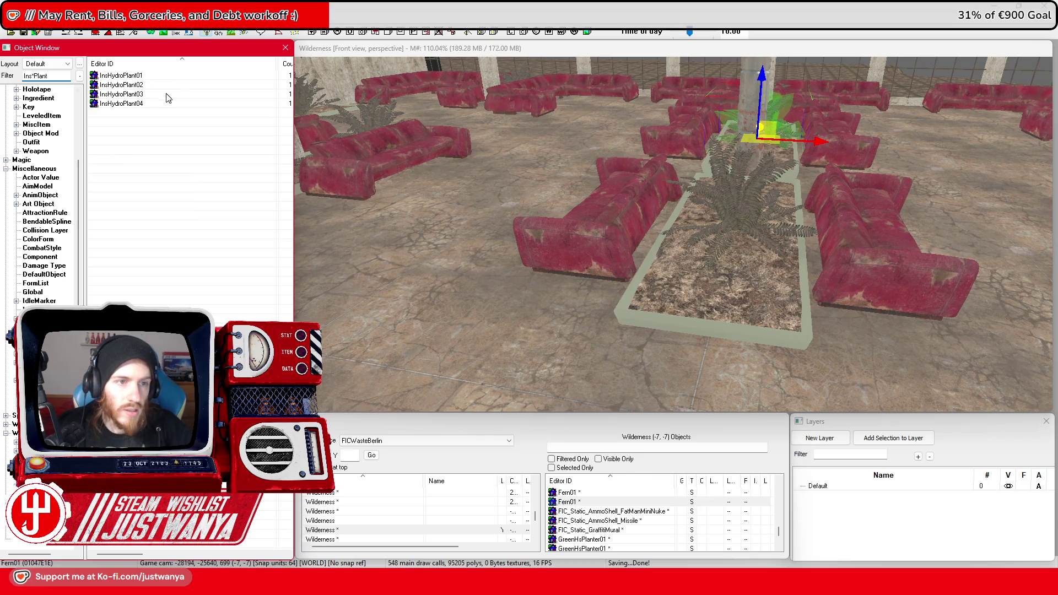
pyautogui.press('Return')
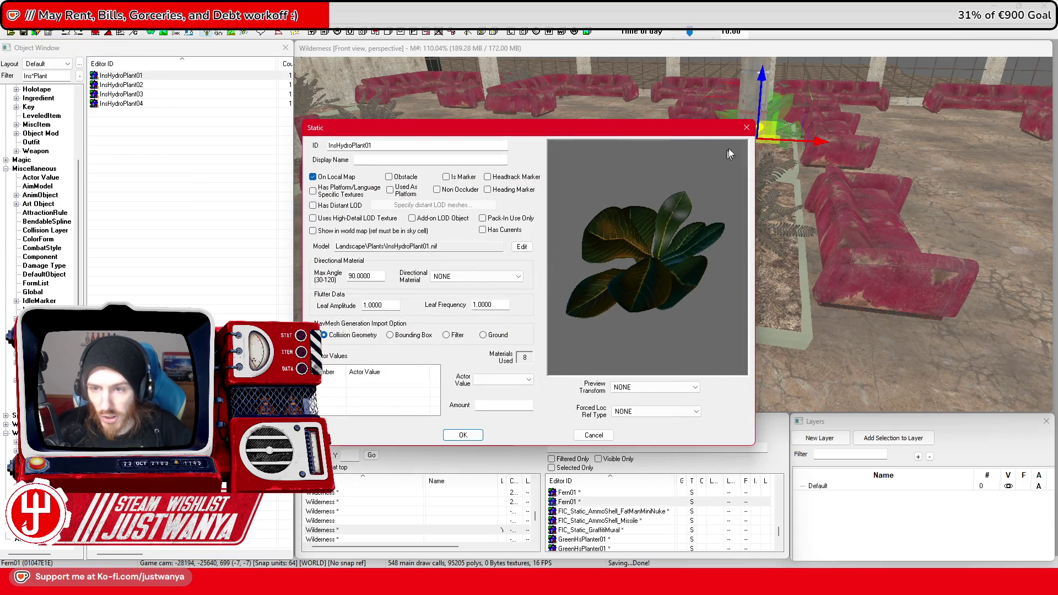
# Place a new InsHydroPlant01 into the fern planter between the couches
pyautogui.press('Escape')
pyautogui.moveTo(133, 76); pyautogui.dragTo(644, 310)
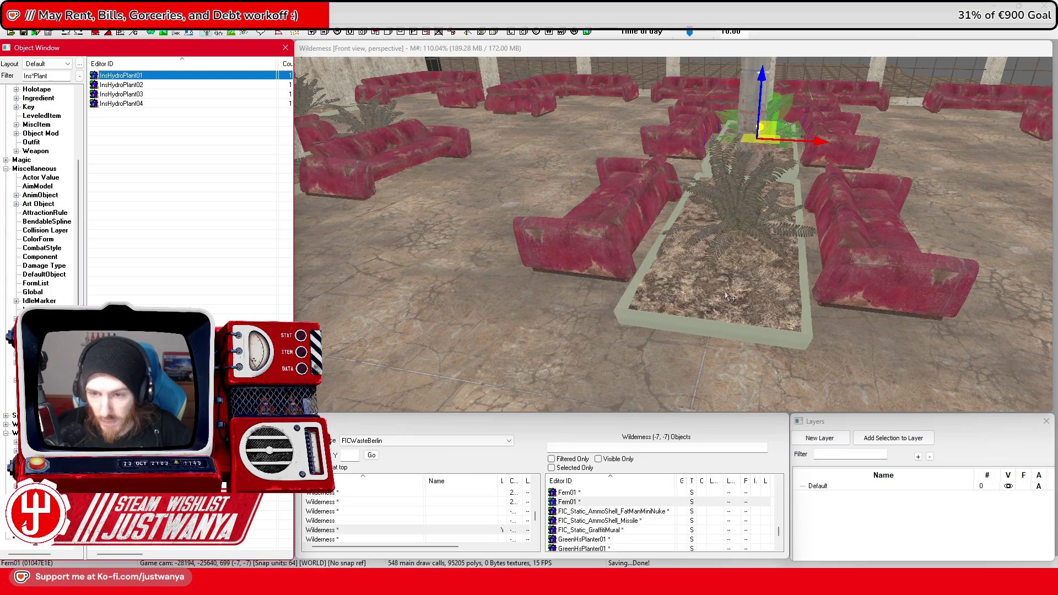
pyautogui.moveTo(730, 298); pyautogui.dragTo(725, 285)
pyautogui.scroll(3, 728, 292)
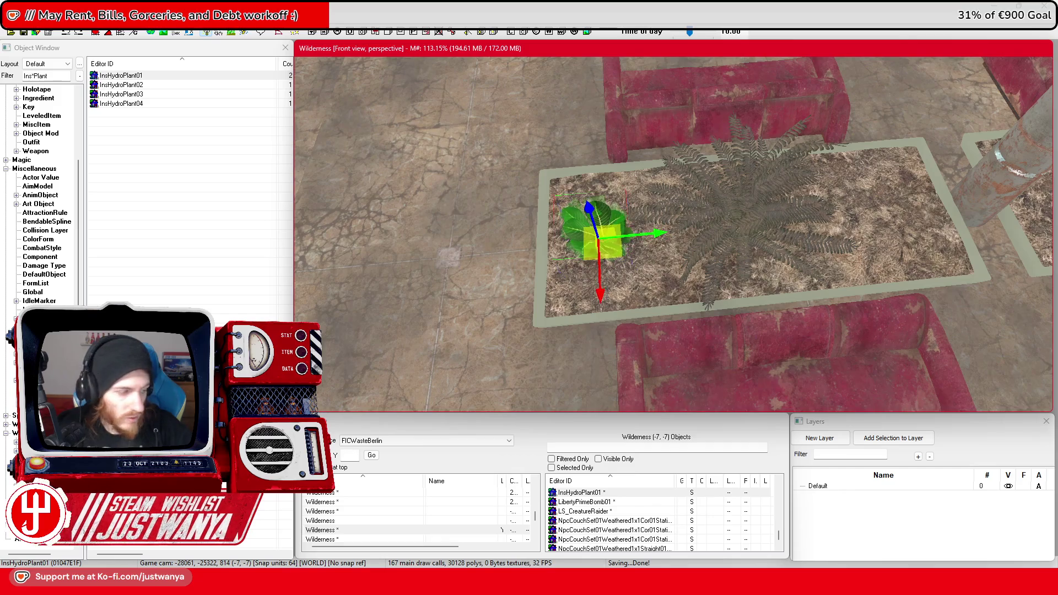
# Duplicate the plant to the planter's other end, rotate it, and select both plants
pyautogui.hotkey('ctrl', 'v')
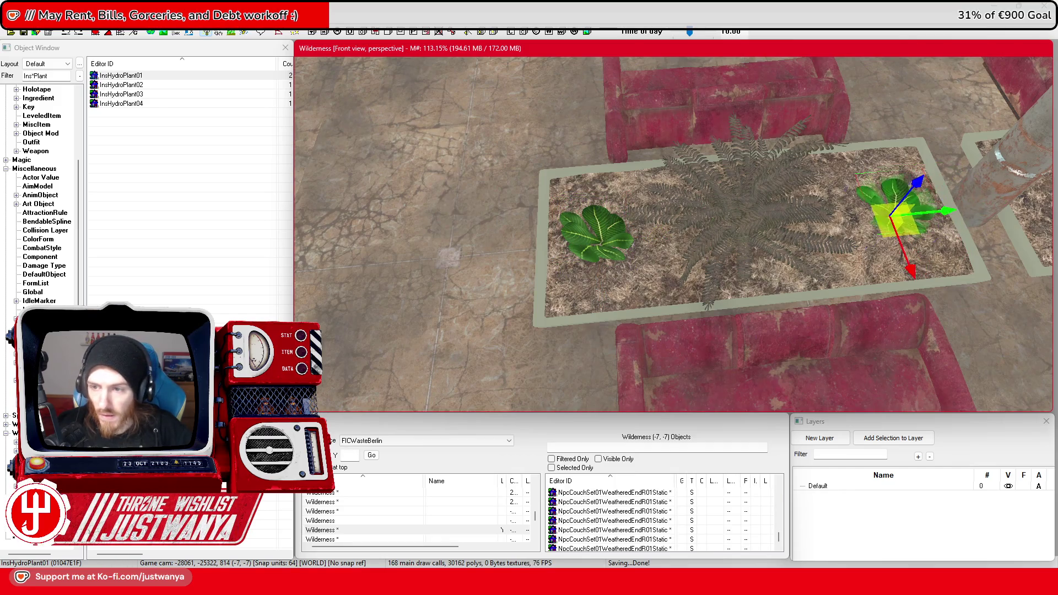
pyautogui.press('e')
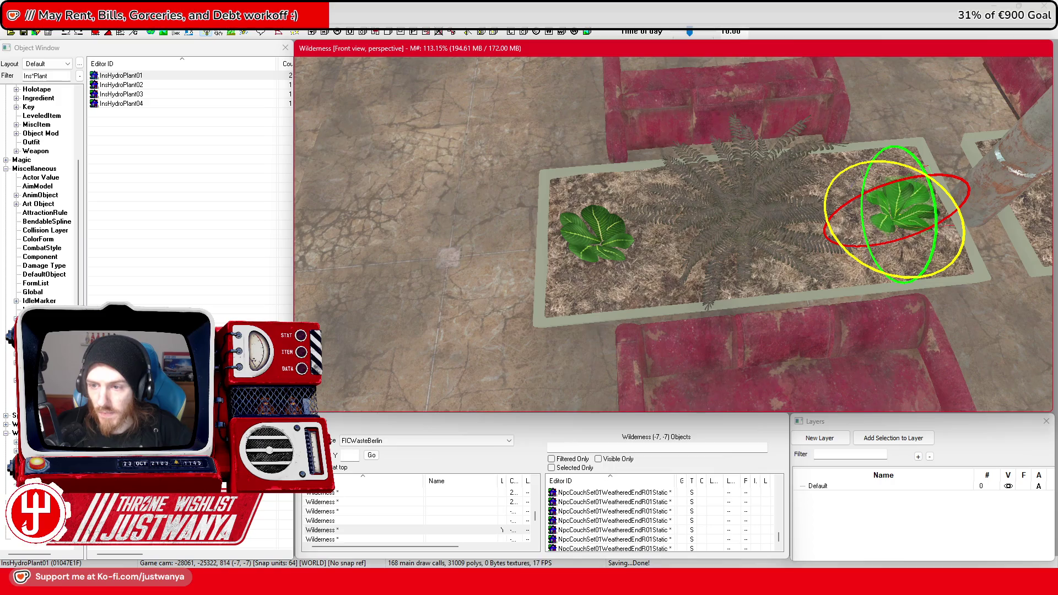
pyautogui.keyDown('ctrl'); pyautogui.click(604, 243); pyautogui.keyUp('ctrl')
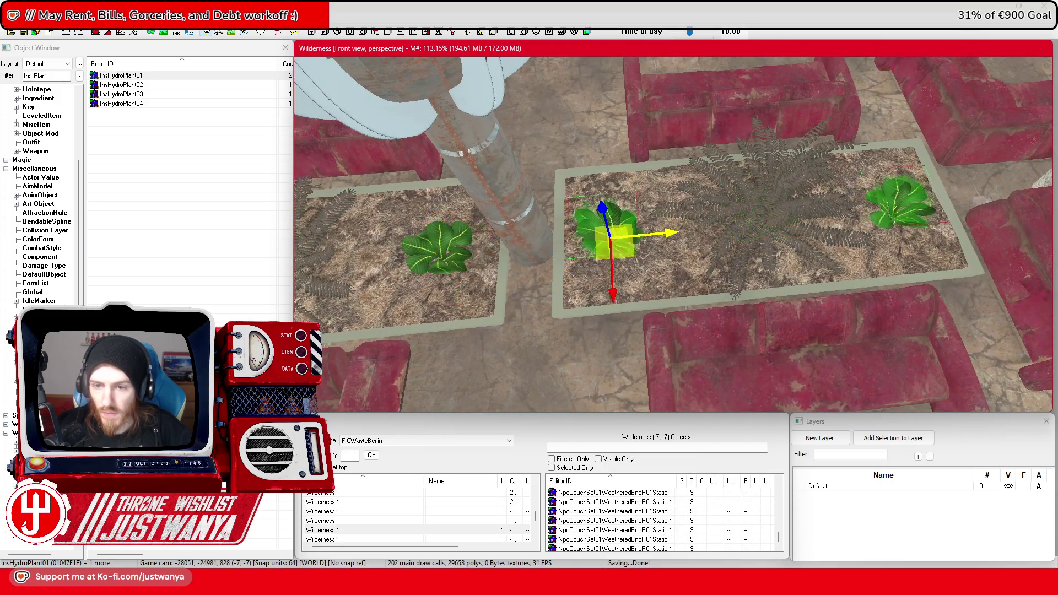
pyautogui.scroll(-5, 666, 236)
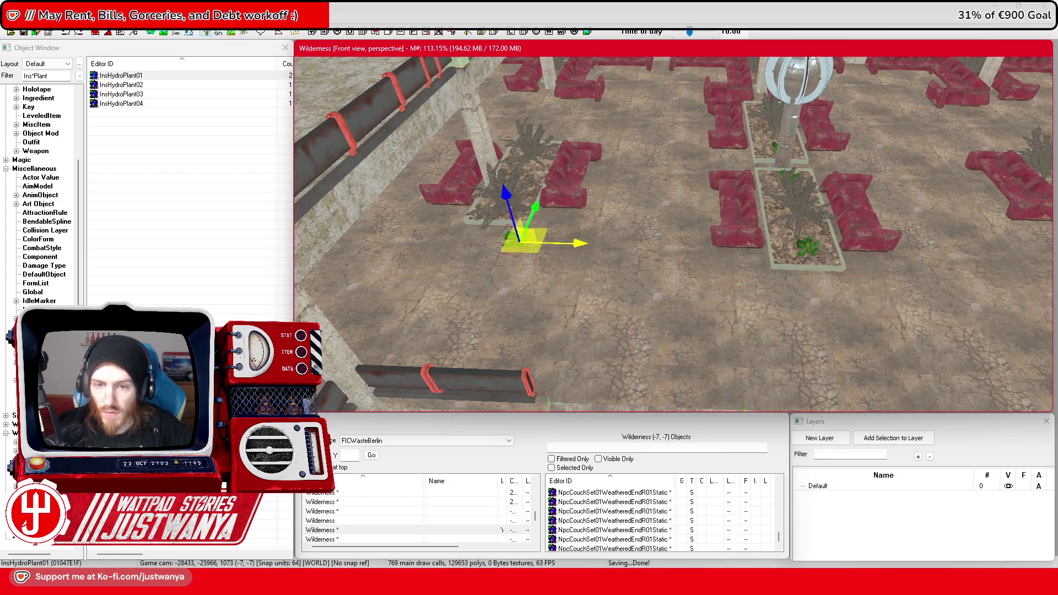
pyautogui.scroll(5, 595, 220)
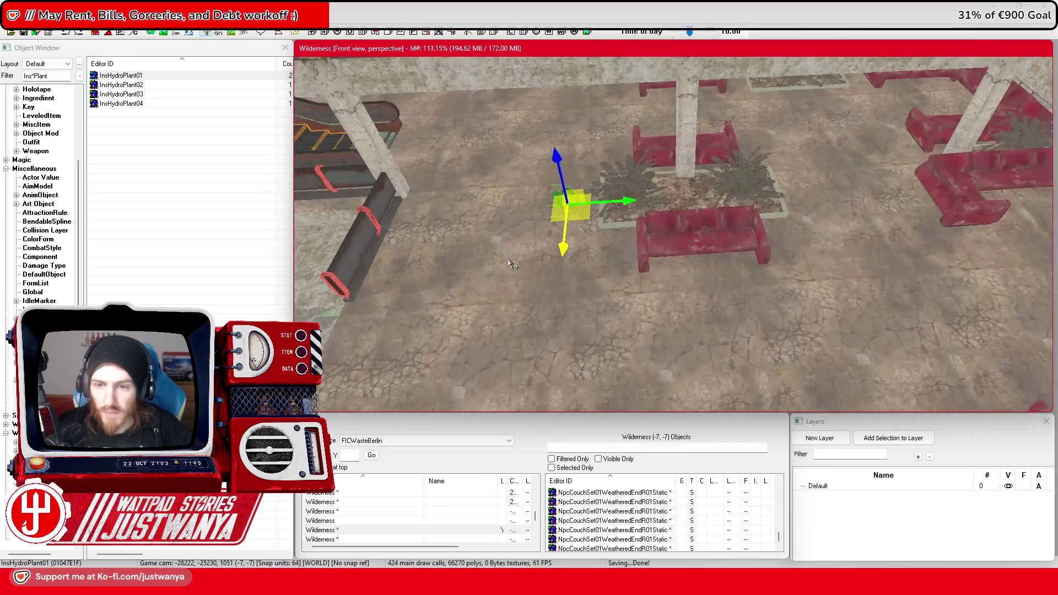
pyautogui.scroll(3, 526, 253)
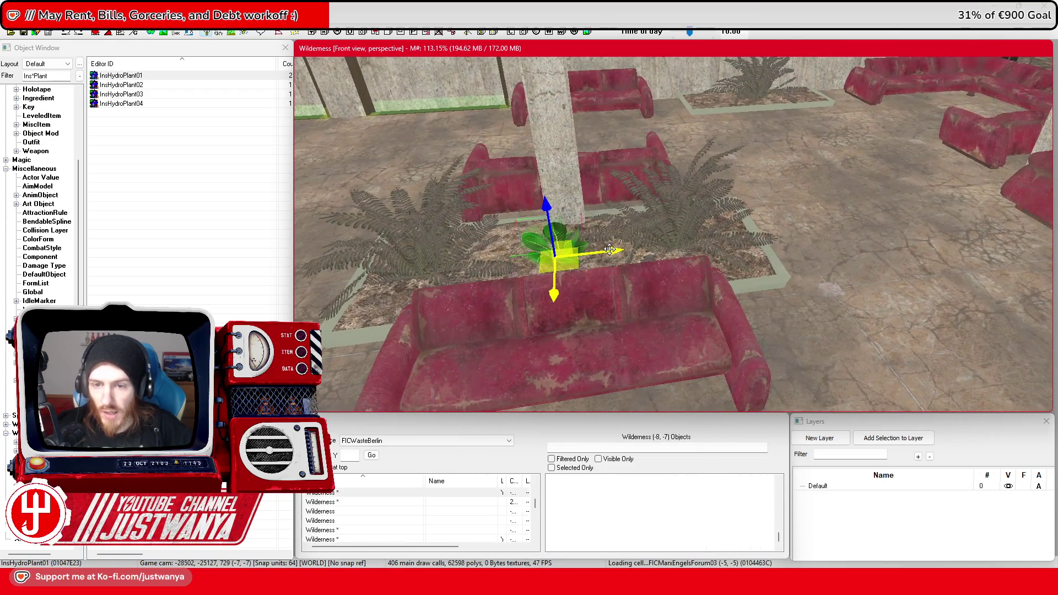
# Move the selected plant pair into another planter and nudge it into place
pyautogui.moveTo(554, 250)
pyautogui.mouseDown()
pyautogui.moveTo(789, 259)
pyautogui.moveTo(811, 282)
pyautogui.moveTo(761, 319)
pyautogui.mouseUp()
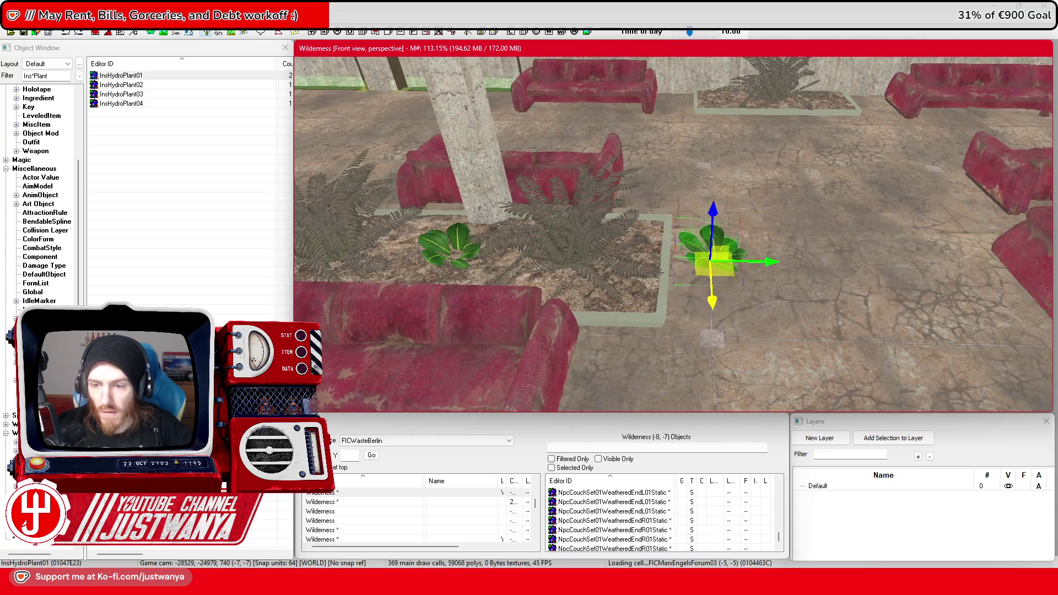
pyautogui.scroll(5, 700, 99)
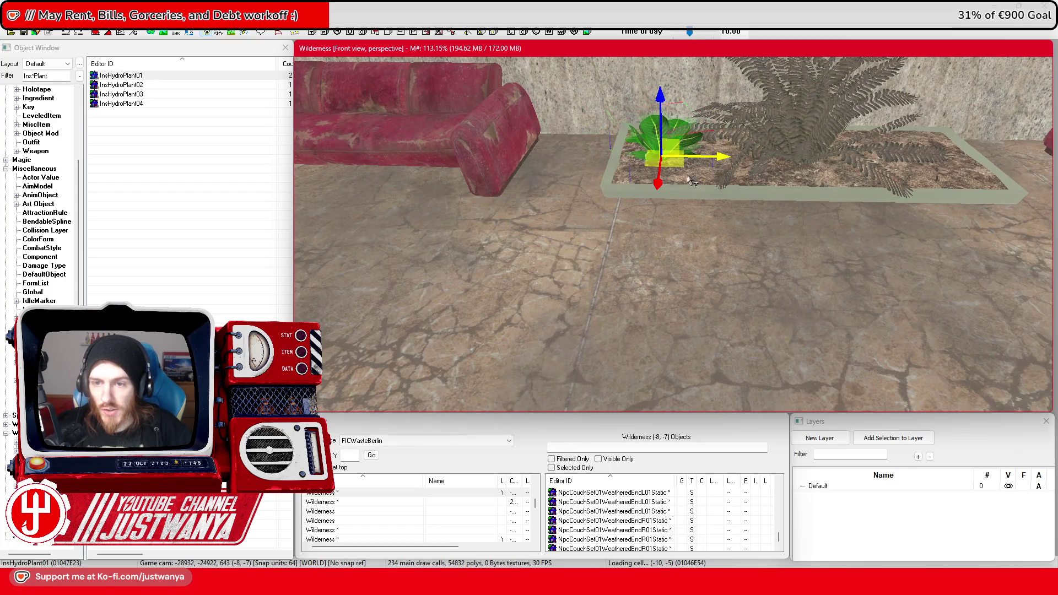
pyautogui.moveTo(734, 158); pyautogui.dragTo(730, 158)
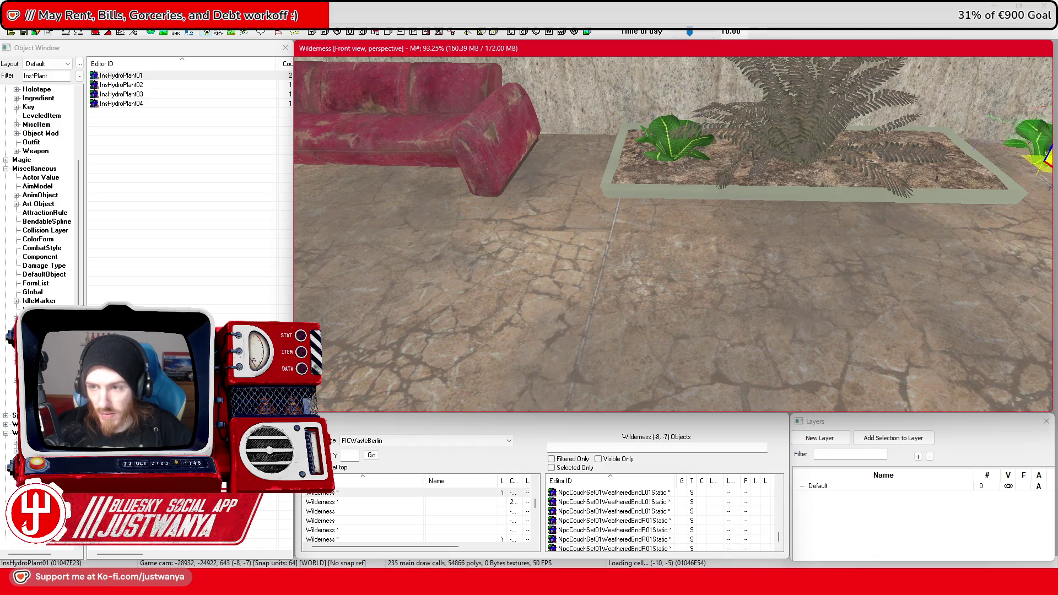
pyautogui.press('shift')
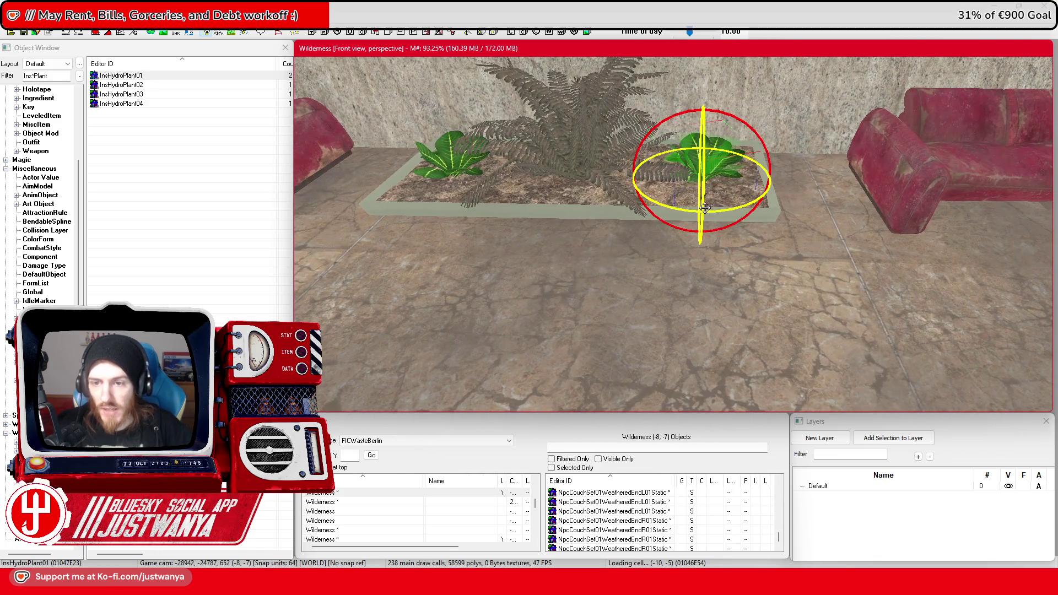
pyautogui.scroll(-5, 717, 211)
pyautogui.press('shift')
# Add the other small plant to the selection and open the fern's reference properties
pyautogui.keyDown('ctrl'); pyautogui.click(548, 198); pyautogui.keyUp('ctrl')
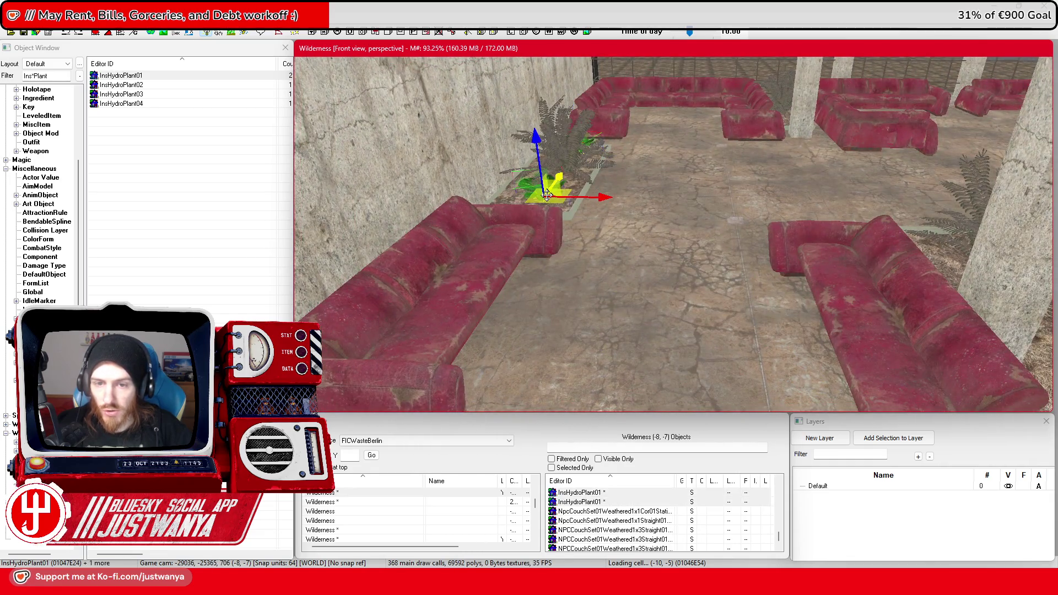
pyautogui.press('shift')
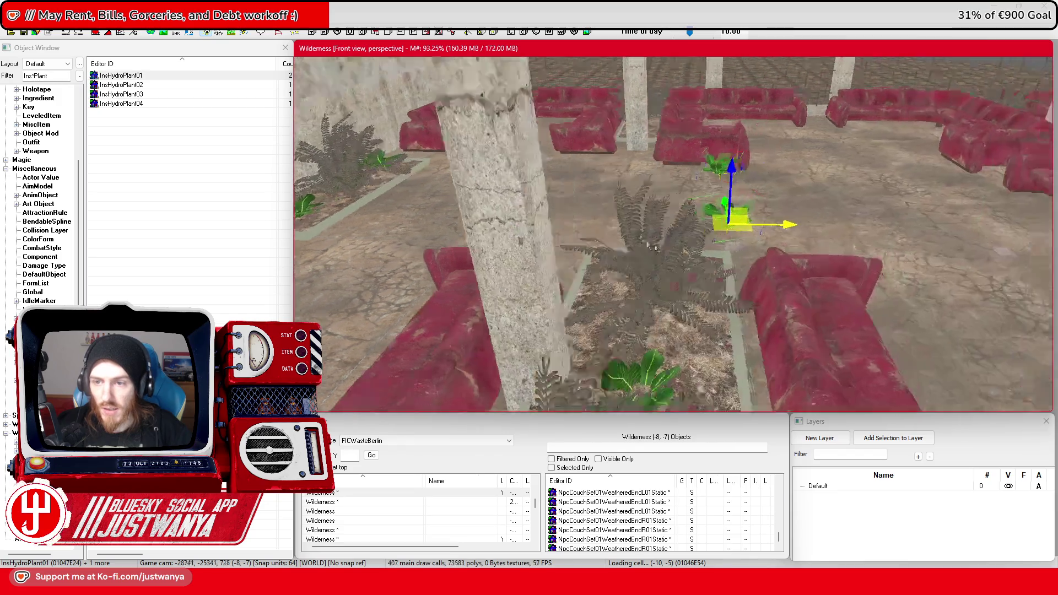
pyautogui.press('shift')
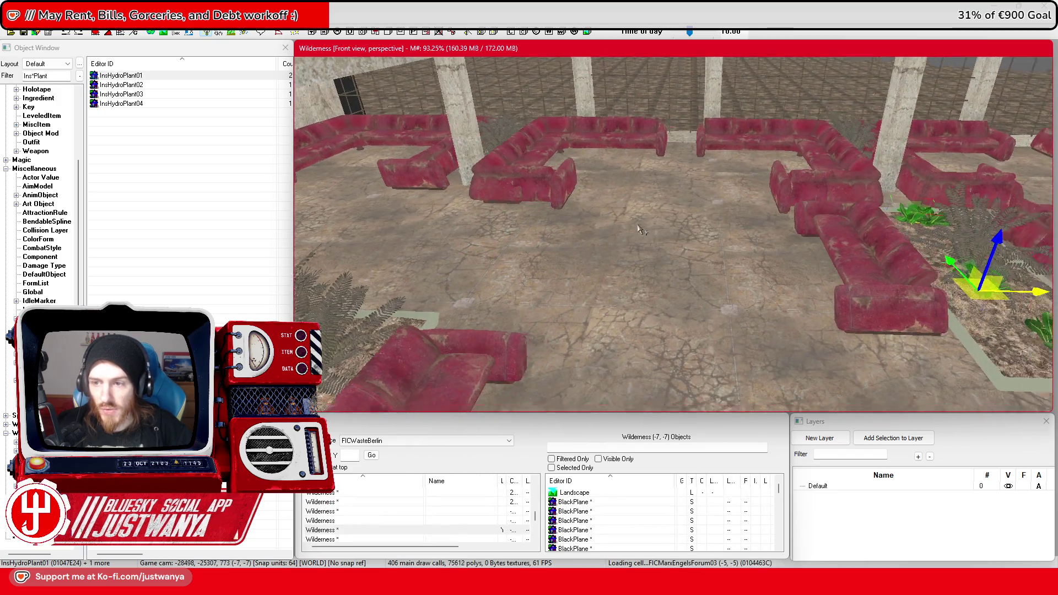
pyautogui.press('shift')
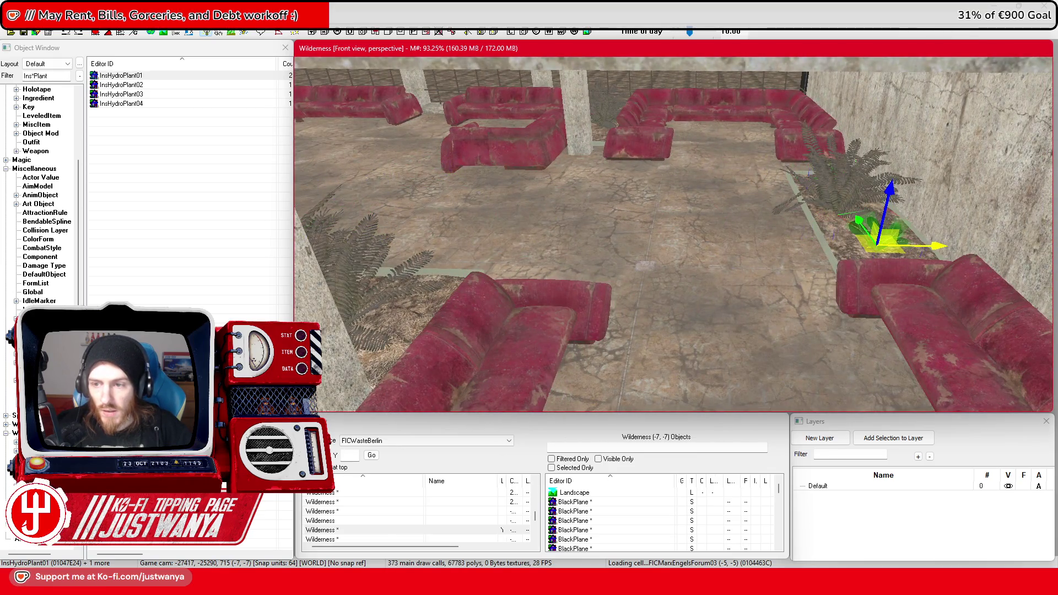
pyautogui.scroll(-10, 851, 220)
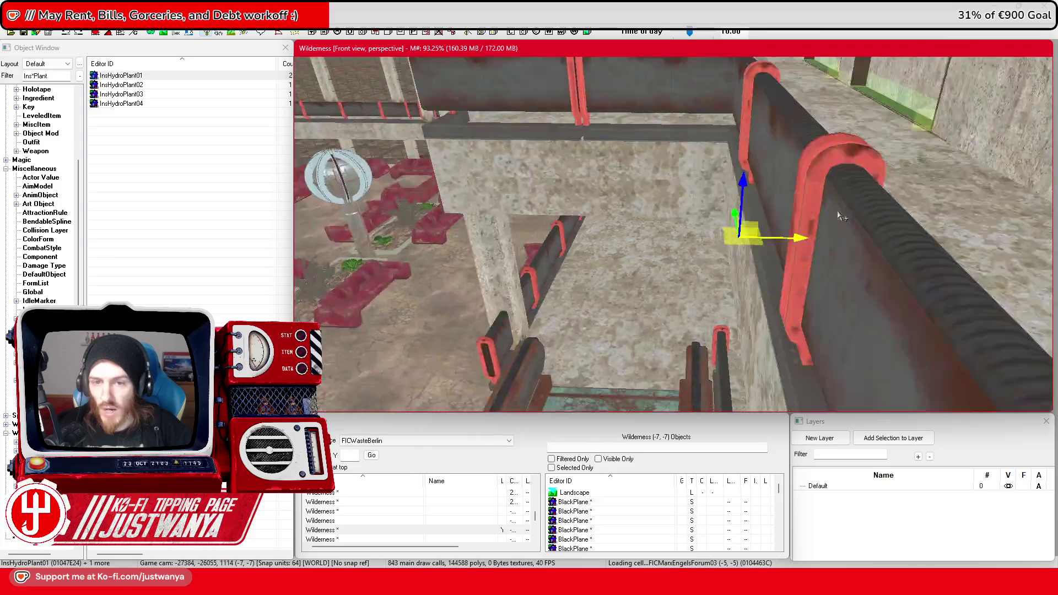
pyautogui.scroll(10, 871, 197)
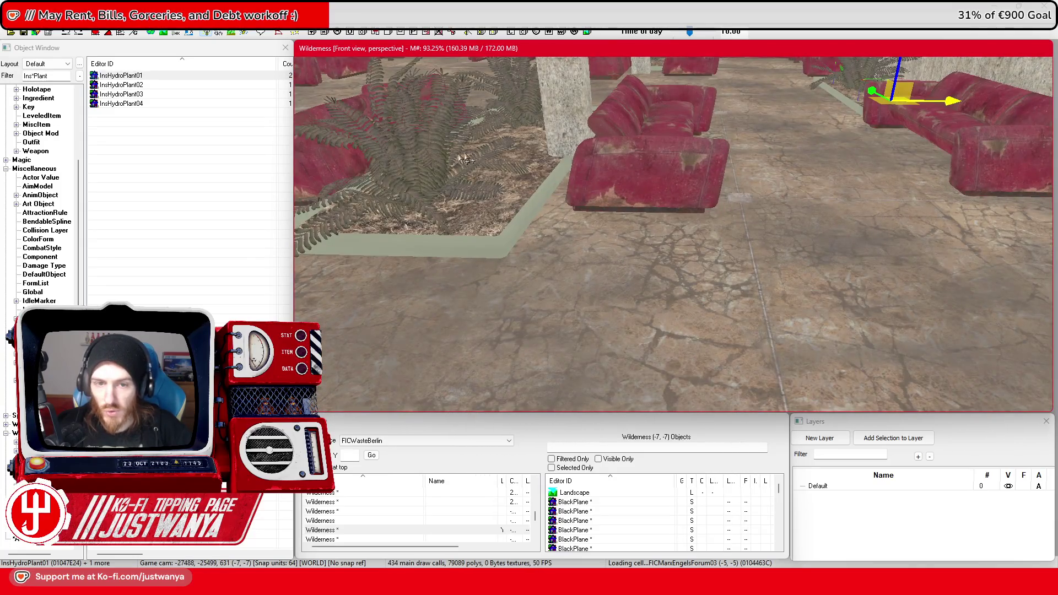
pyautogui.doubleClick(467, 160)
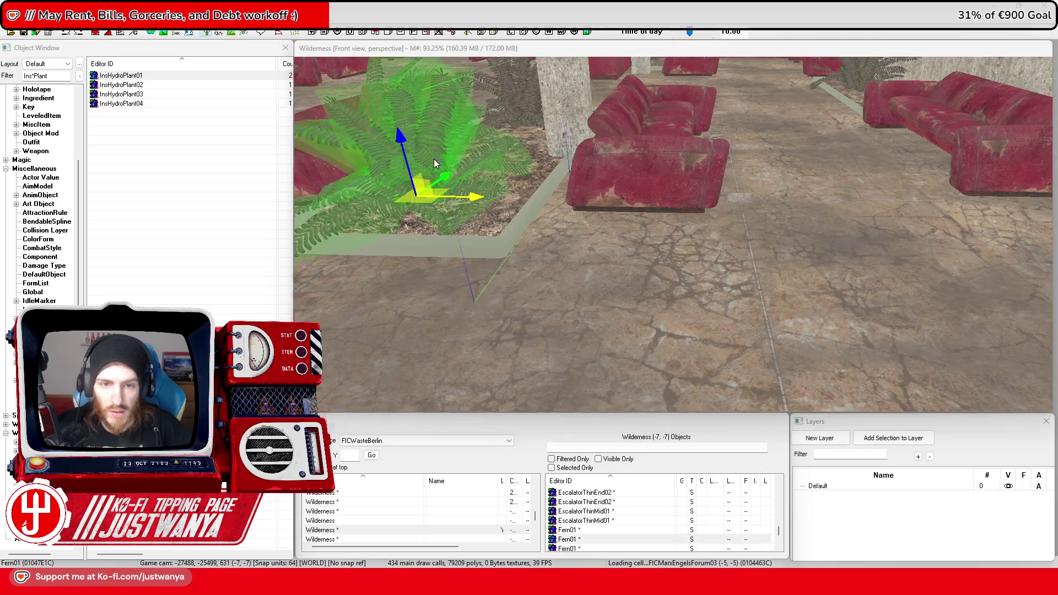
# Check the fern's material swap options, close its properties unchanged, and select the concrete pillar
pyautogui.click(544, 308)
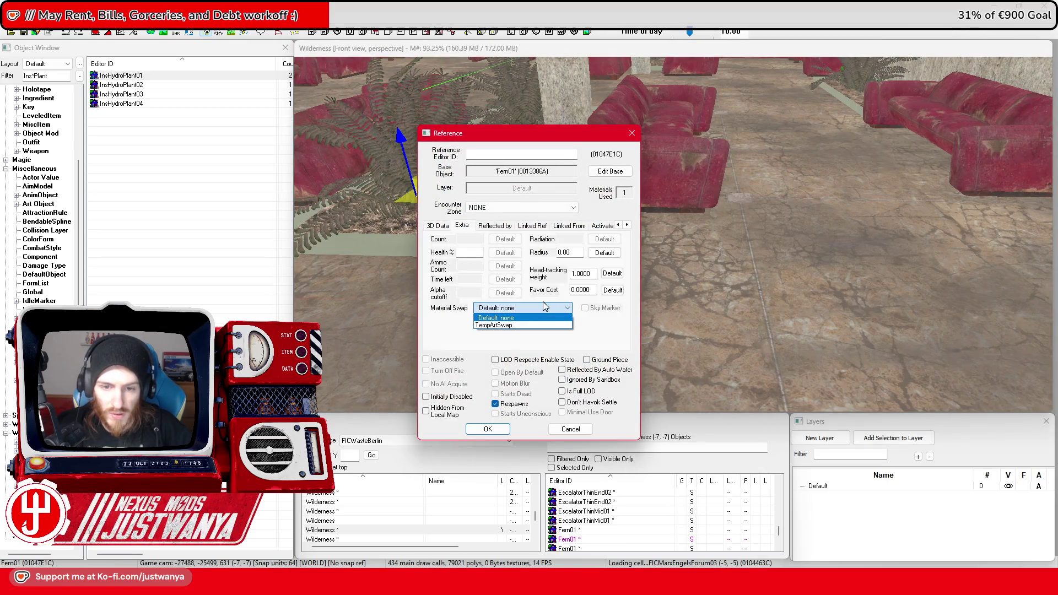
pyautogui.click(568, 428)
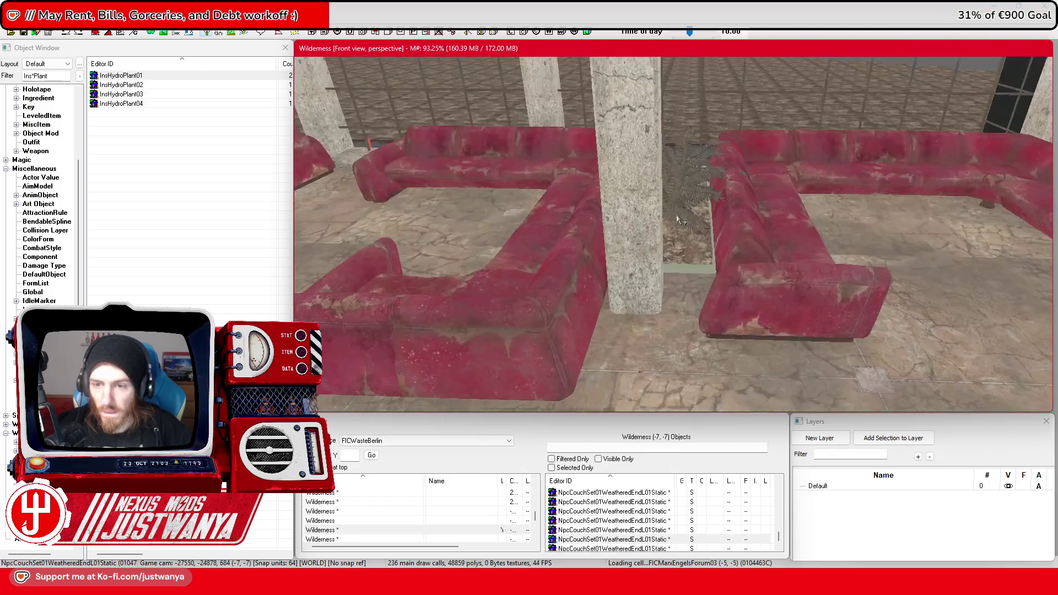
pyautogui.click(634, 234)
pyautogui.scroll(3, 620, 244)
pyautogui.scroll(2, 619, 244)
# Place another InsHydroPlant01 in the planter and add the left plant to the selection
pyautogui.moveTo(147, 78)
pyautogui.mouseDown()
pyautogui.moveTo(678, 311)
pyautogui.moveTo(709, 298)
pyautogui.mouseUp()
pyautogui.scroll(3, 650, 323)
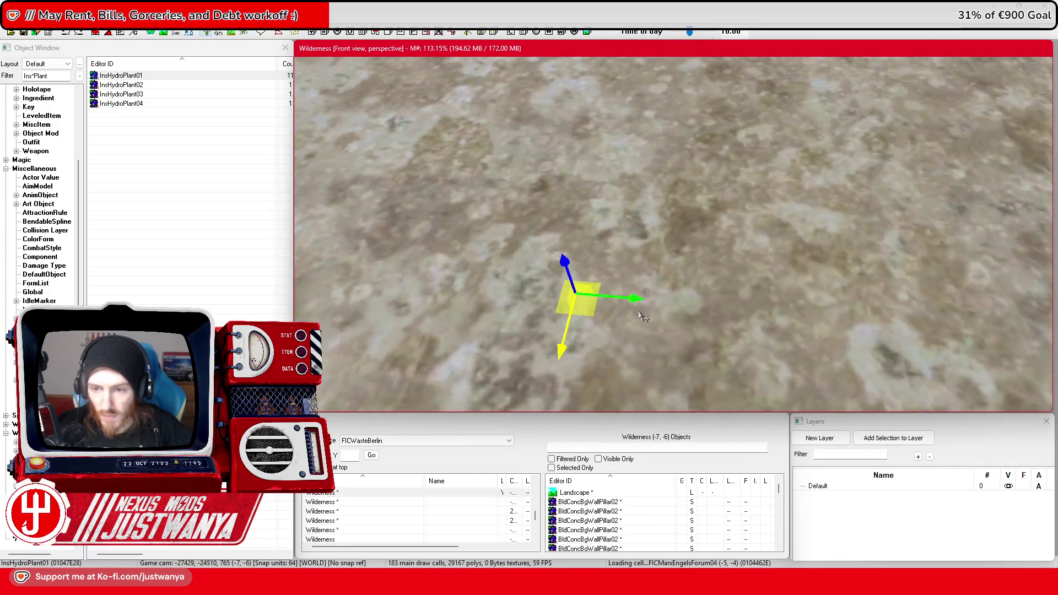
pyautogui.scroll(-3, 641, 316)
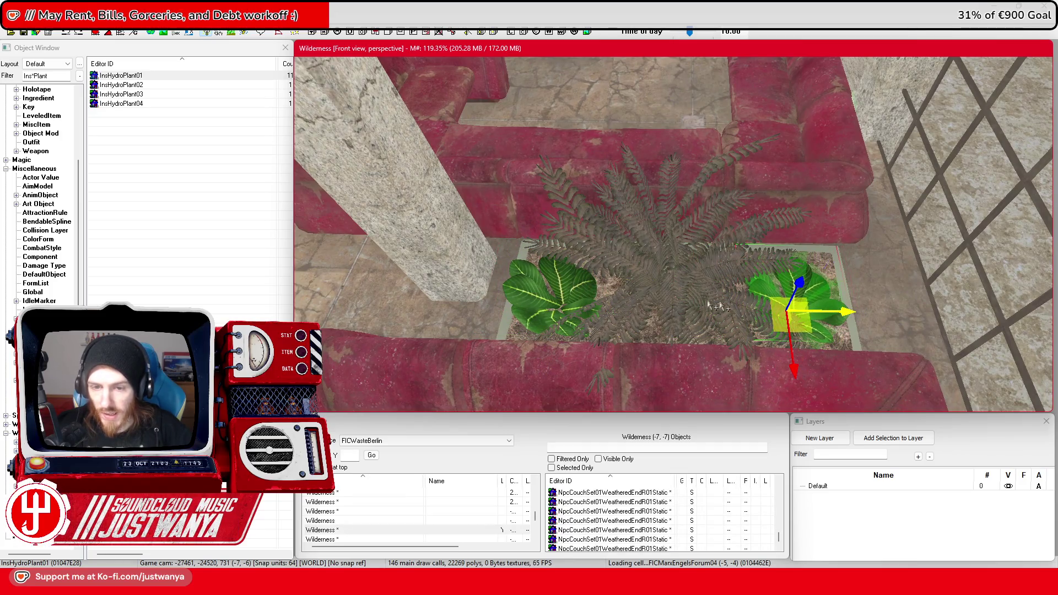
pyautogui.keyDown('ctrl'); pyautogui.click(538, 299); pyautogui.keyUp('ctrl')
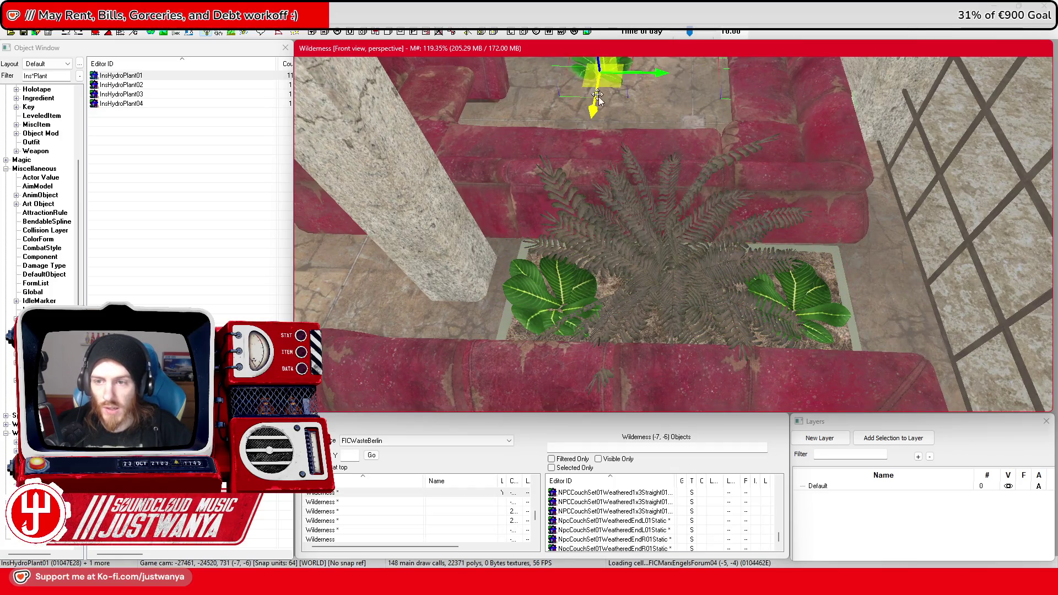
# Save the plugin with leafy plants flanking the fern in the wall planter
pyautogui.scroll(-5, 688, 109)
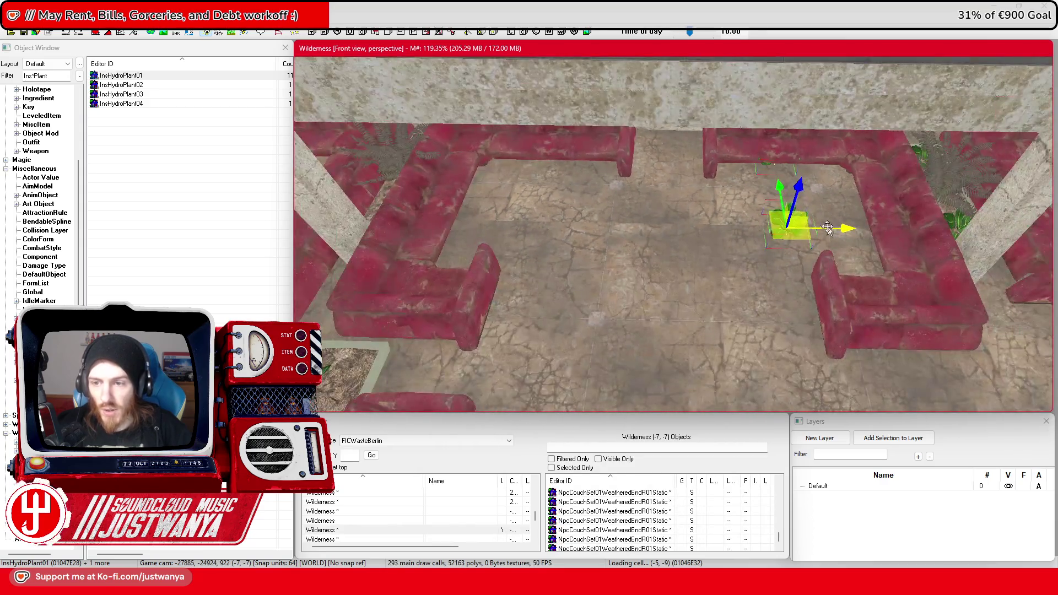
pyautogui.scroll(5, 637, 311)
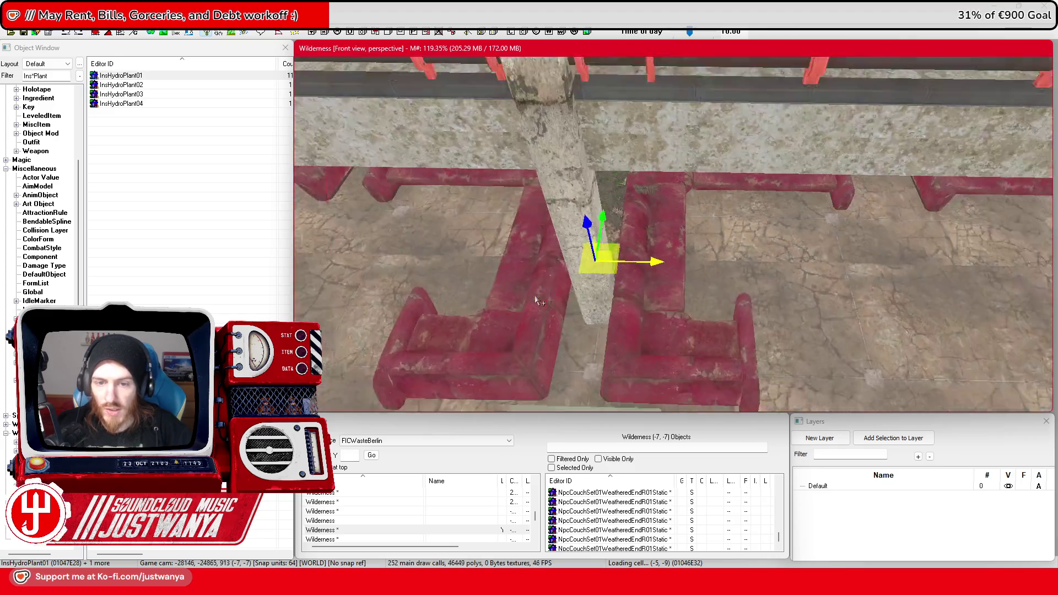
pyautogui.scroll(-5, 568, 292)
pyautogui.scroll(3, 567, 292)
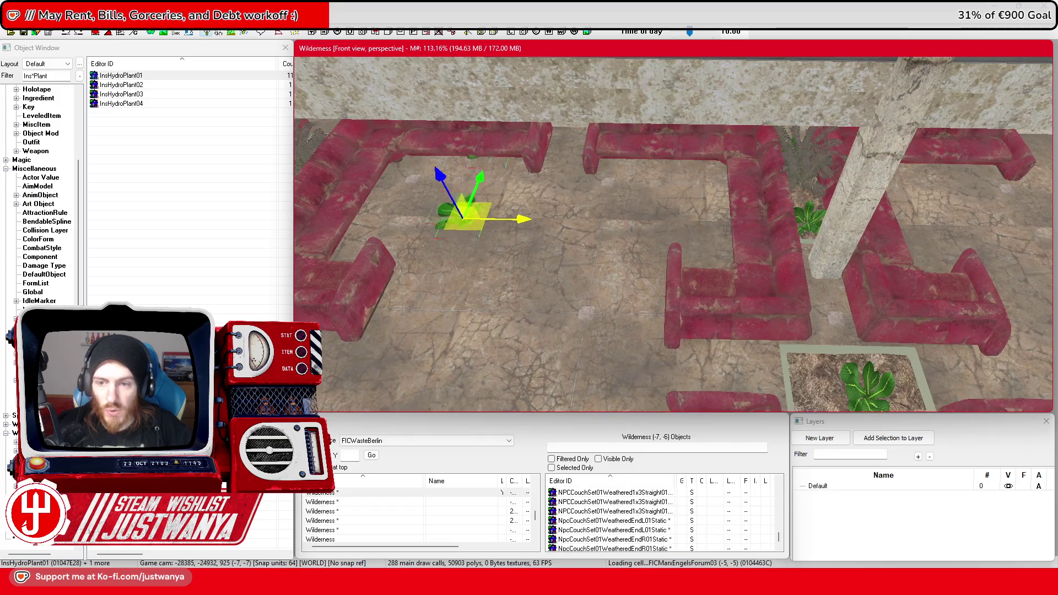
pyautogui.scroll(3, 881, 291)
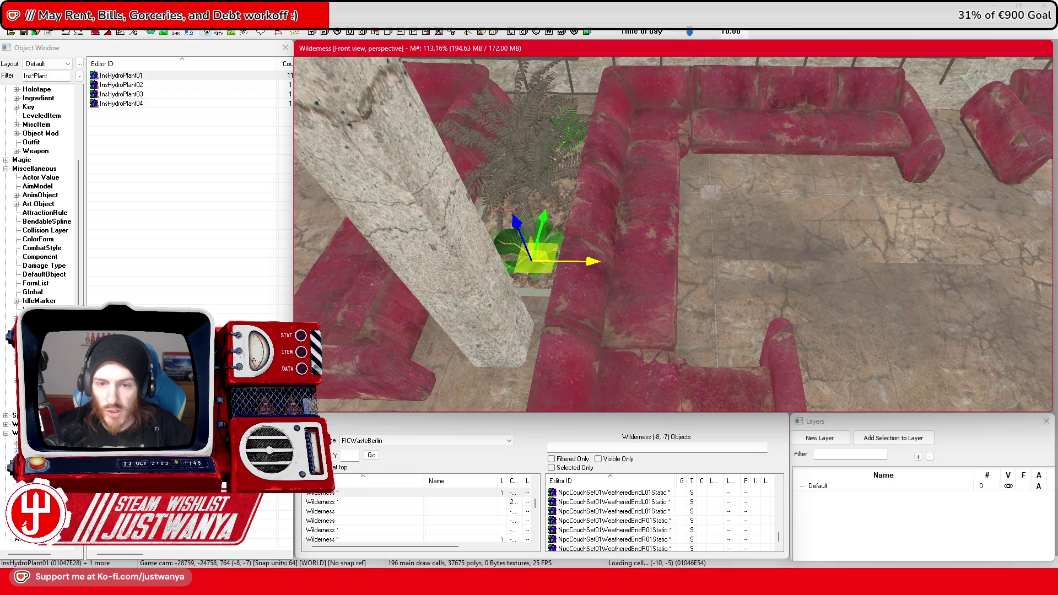
pyautogui.scroll(5, 546, 264)
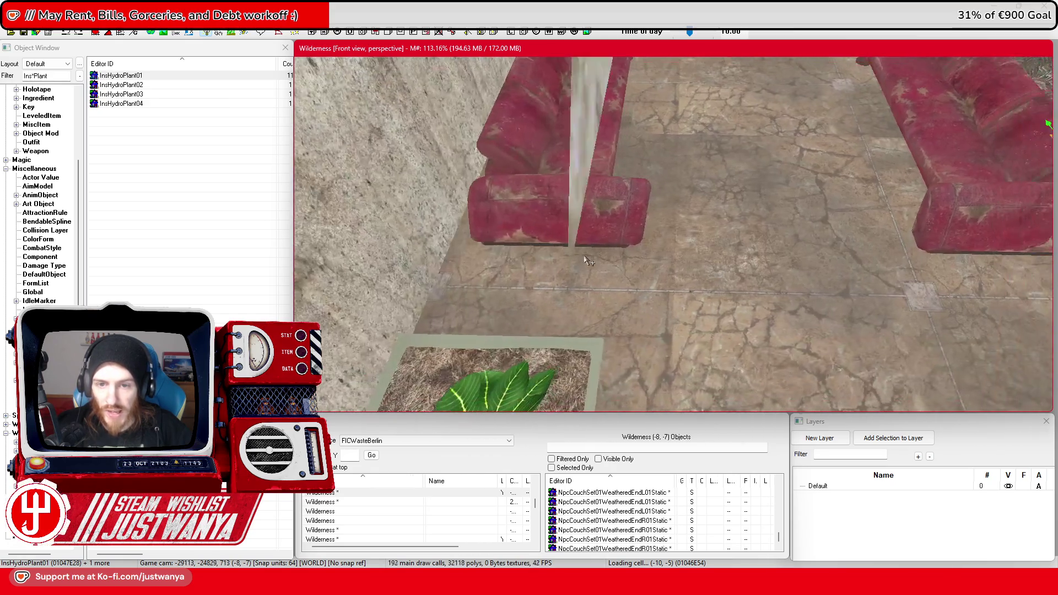
pyautogui.scroll(-5, 601, 290)
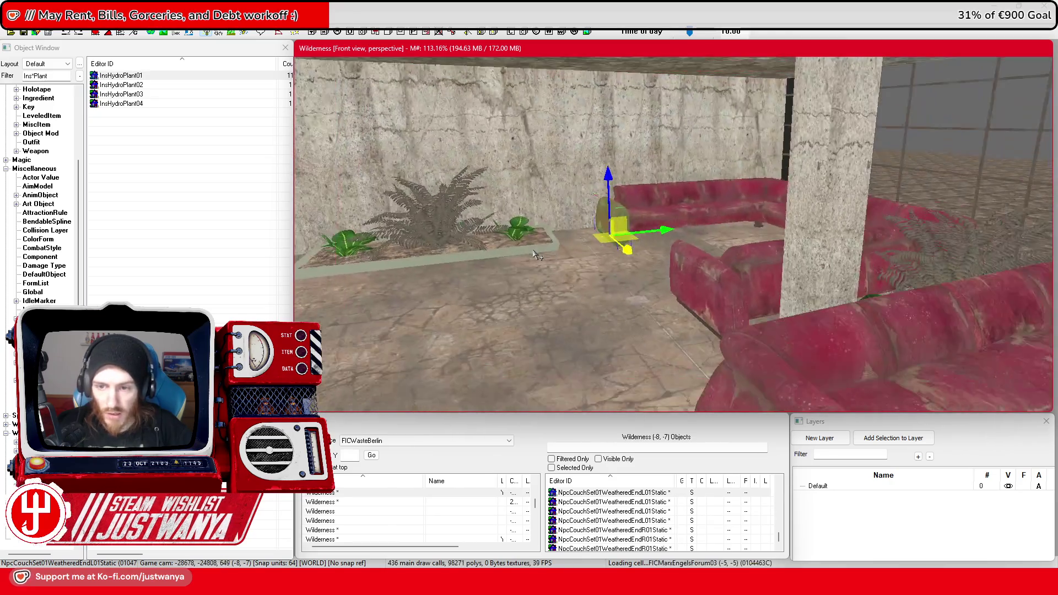
pyautogui.scroll(-3, 546, 256)
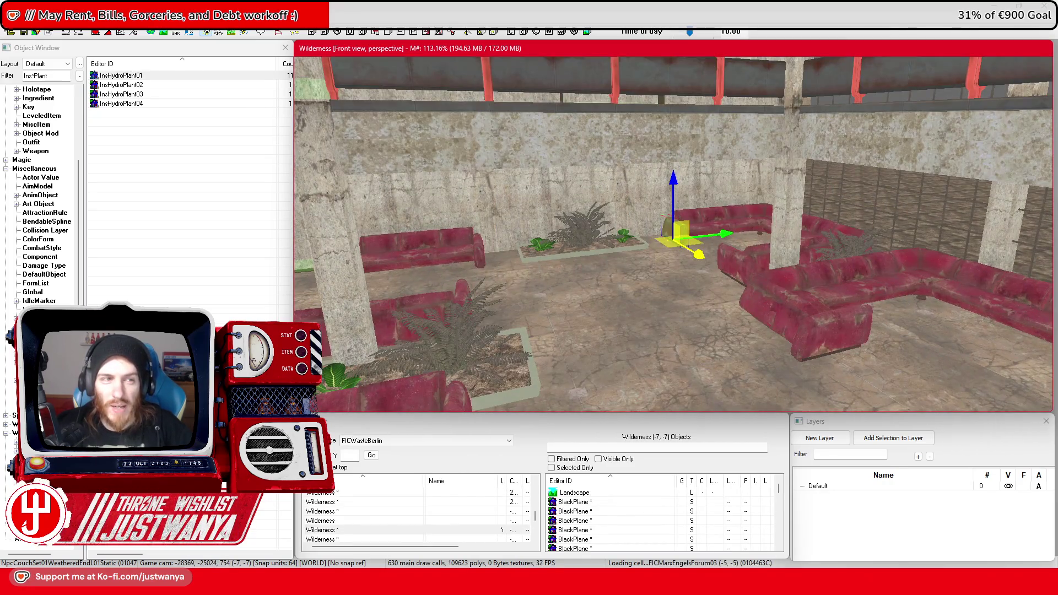
pyautogui.click(28, 32)
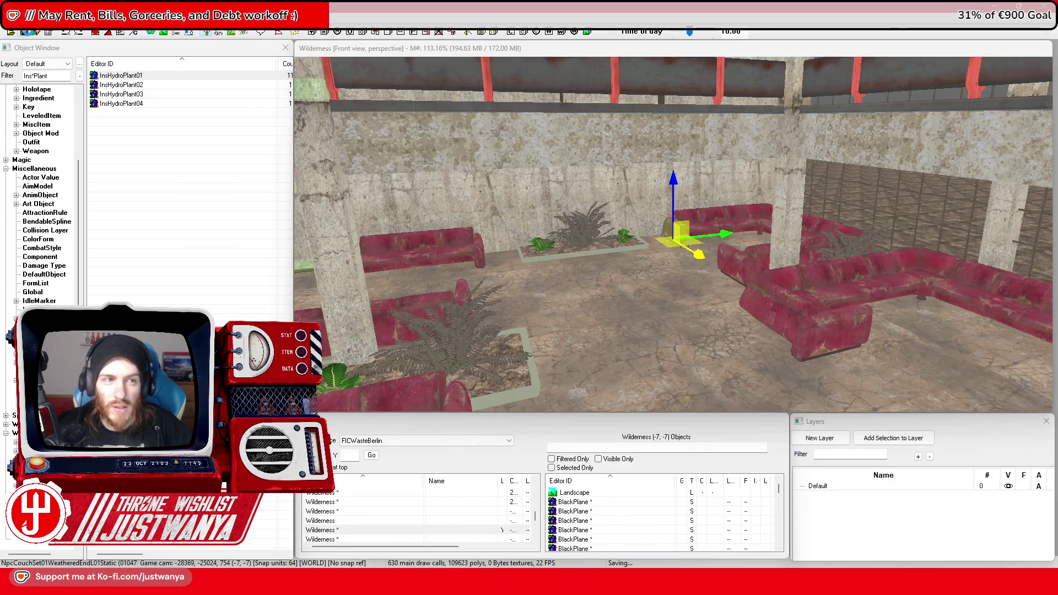
# Orbit and zoom around the hall to review the planters among the red couch rows
pyautogui.click(430, 49)
pyautogui.moveTo(343, 193)
pyautogui.mouseDown()
pyautogui.moveTo(499, 194)
pyautogui.moveTo(479, 182)
pyautogui.mouseUp()
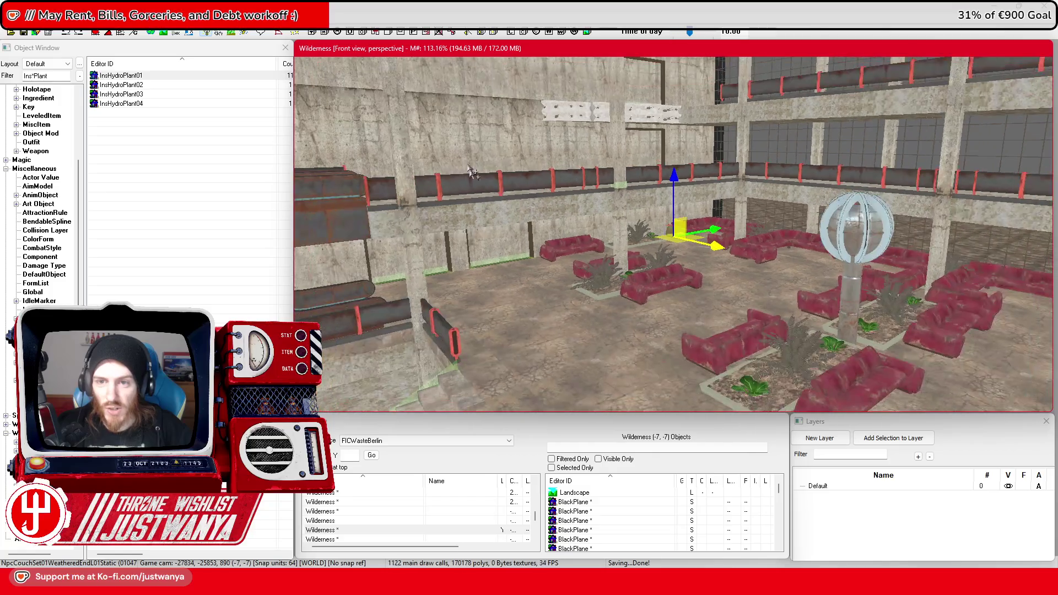
pyautogui.moveTo(504, 235); pyautogui.dragTo(572, 249)
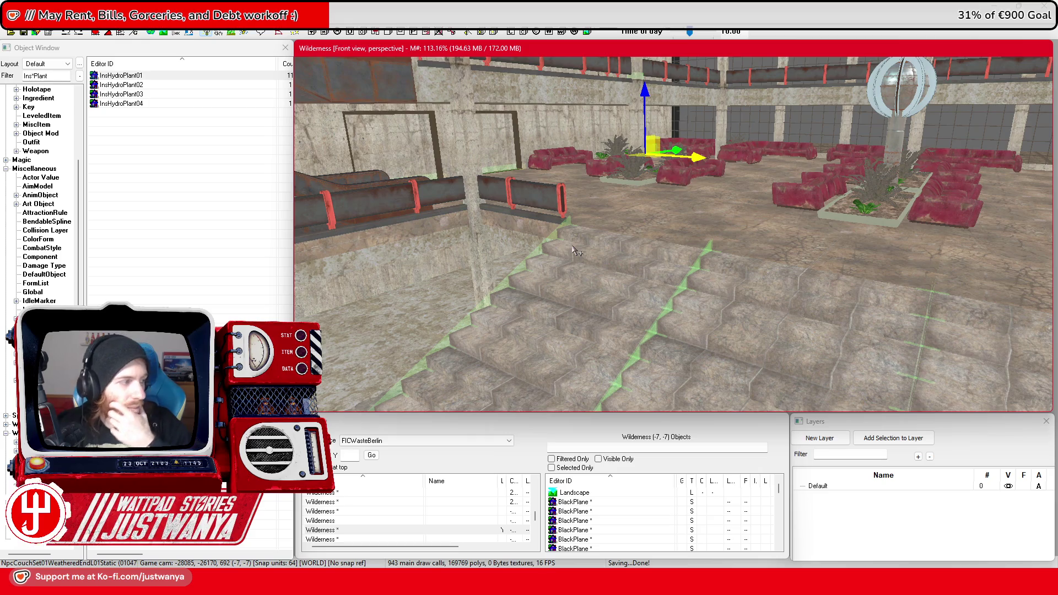
pyautogui.moveTo(534, 194)
pyautogui.mouseDown()
pyautogui.moveTo(585, 221)
pyautogui.moveTo(683, 146)
pyautogui.moveTo(760, 64)
pyautogui.mouseUp()
pyautogui.scroll(-10, 585, 222)
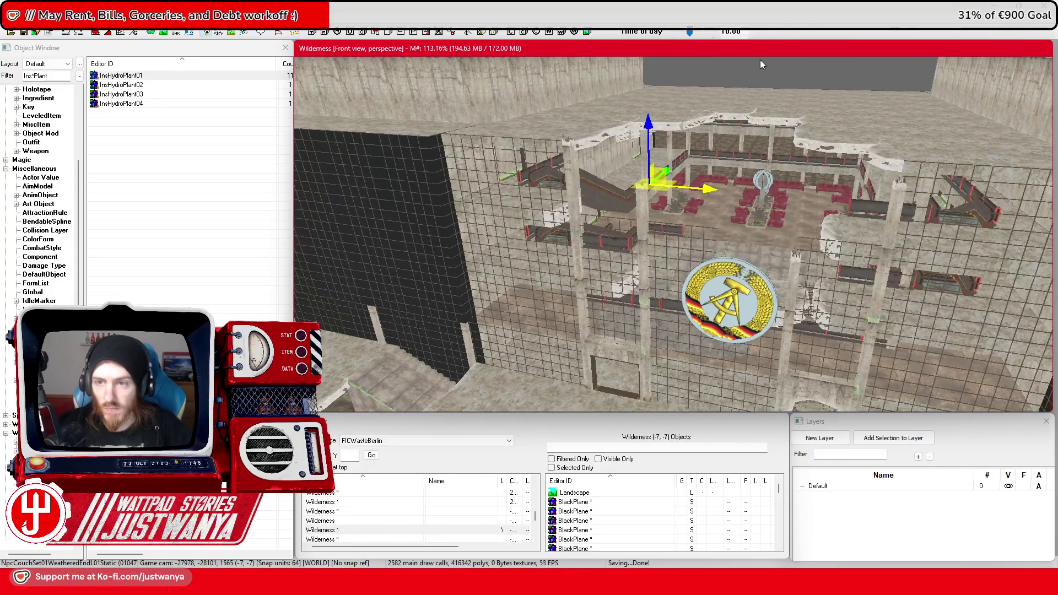
pyautogui.scroll(5, 733, 215)
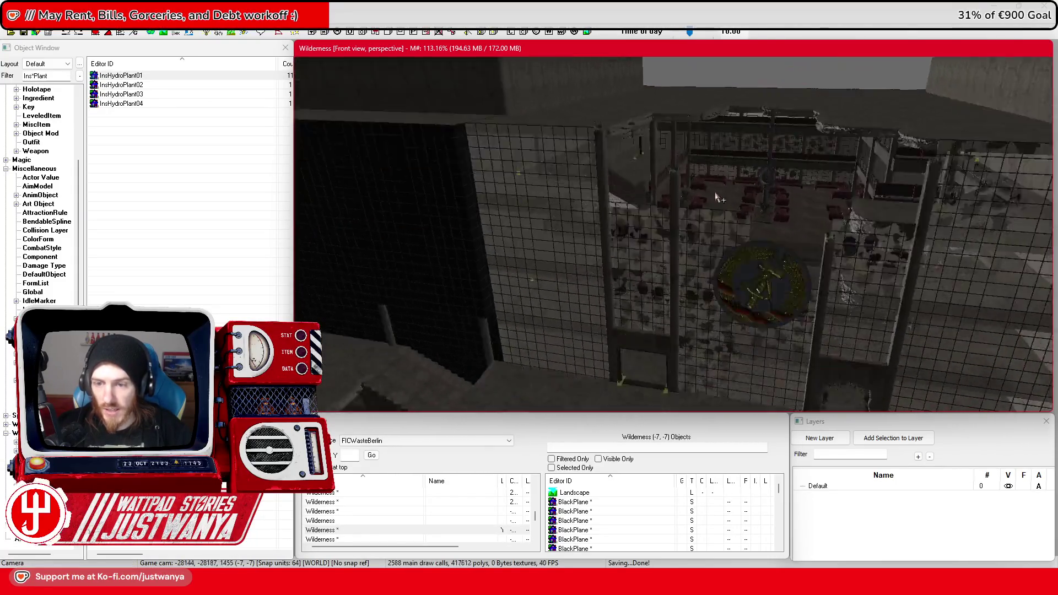
pyautogui.moveTo(708, 181); pyautogui.dragTo(678, 174)
pyautogui.scroll(-3, 679, 174)
pyautogui.scroll(3, 679, 175)
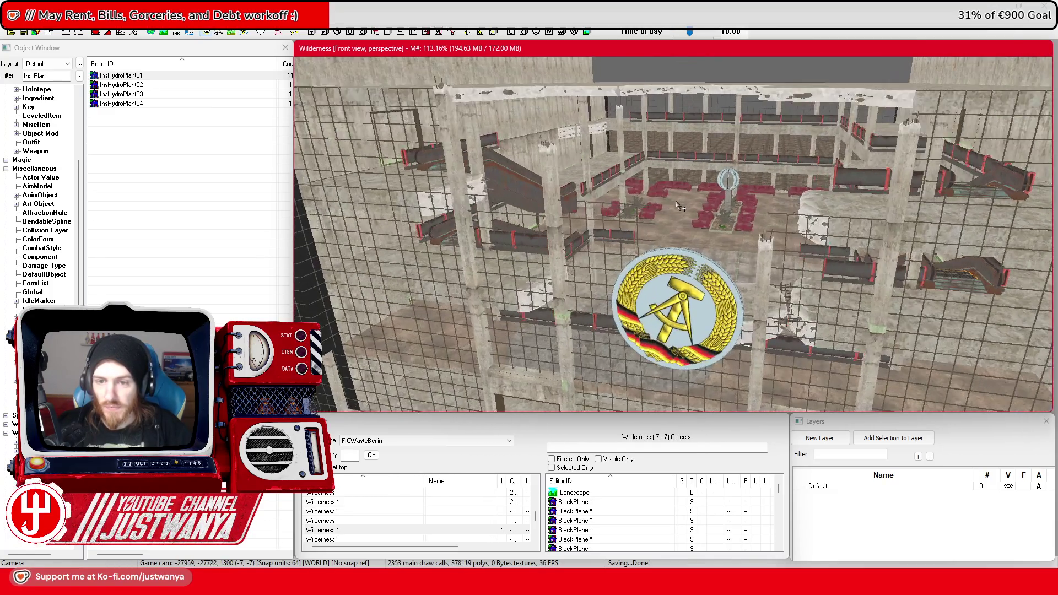
# Save the cell, select a floor plate near the stairs, and switch to the foyer photo
pyautogui.click(25, 34)
pyautogui.scroll(5, 695, 207)
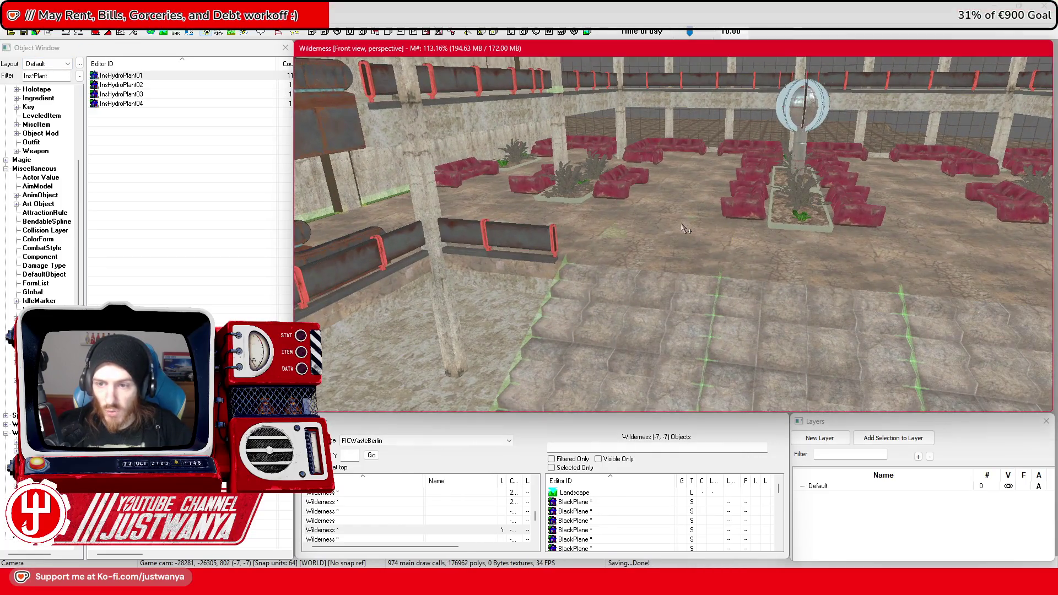
pyautogui.click(686, 225)
pyautogui.hotkey('alt', 'Tab')
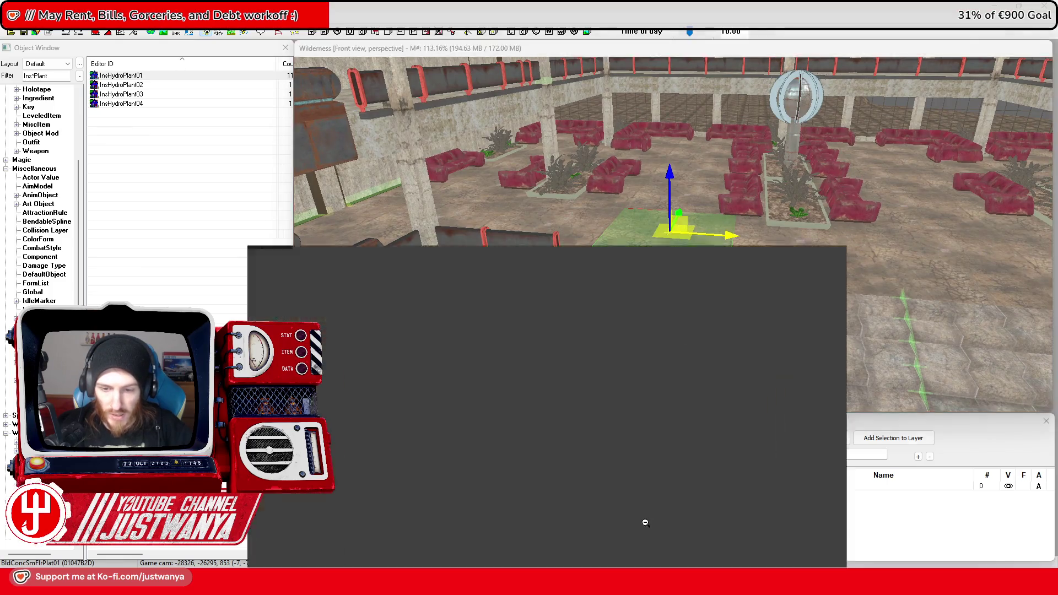
# Zoom into the foyer photo's cream globe chandelier ceiling, refit it, and return to Creation Kit
pyautogui.click(503, 397)
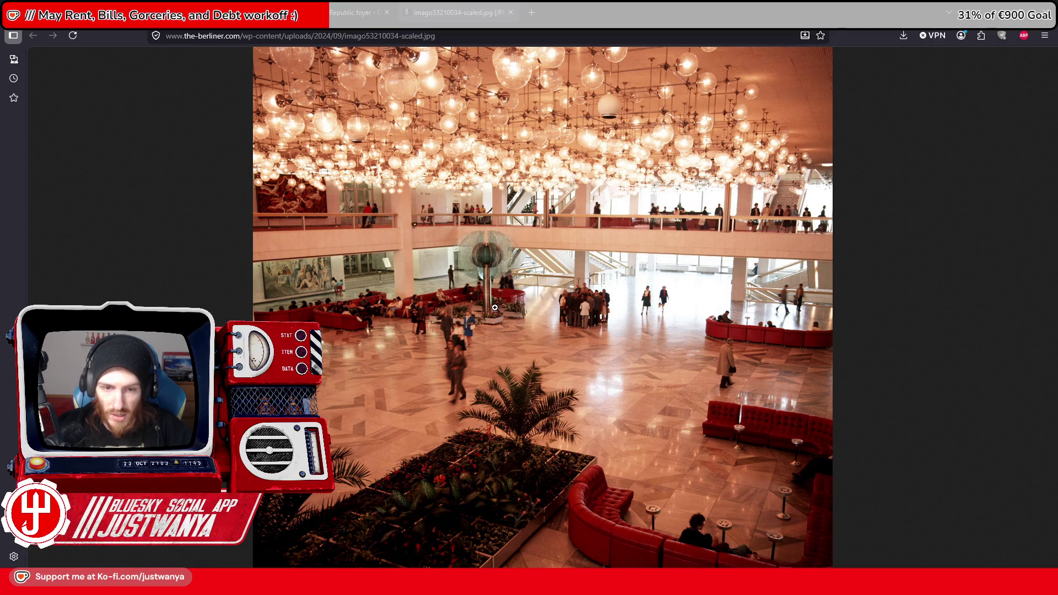
pyautogui.click(430, 283)
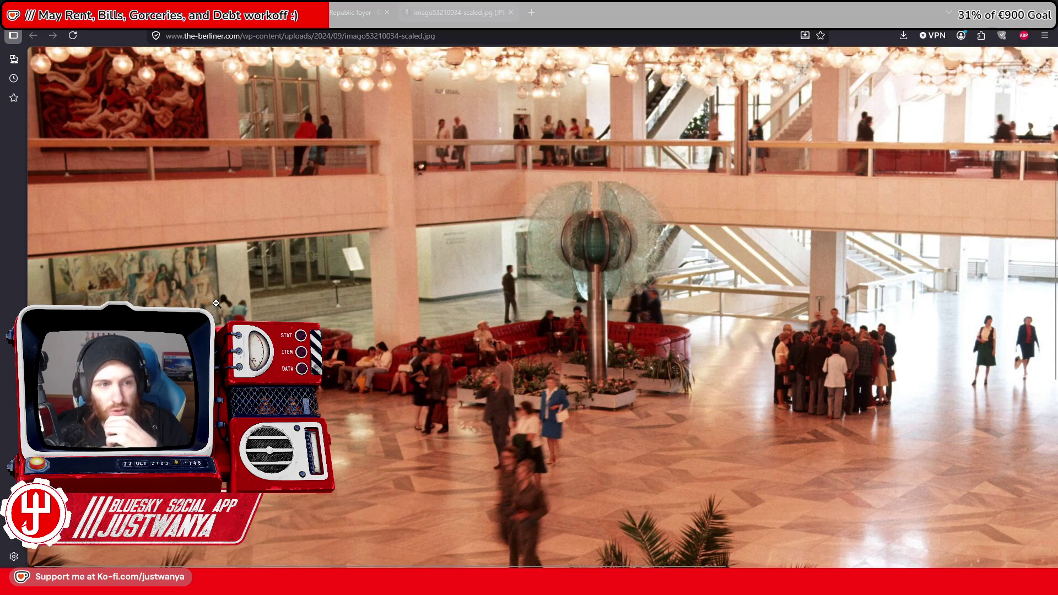
pyautogui.scroll(4, 216, 302)
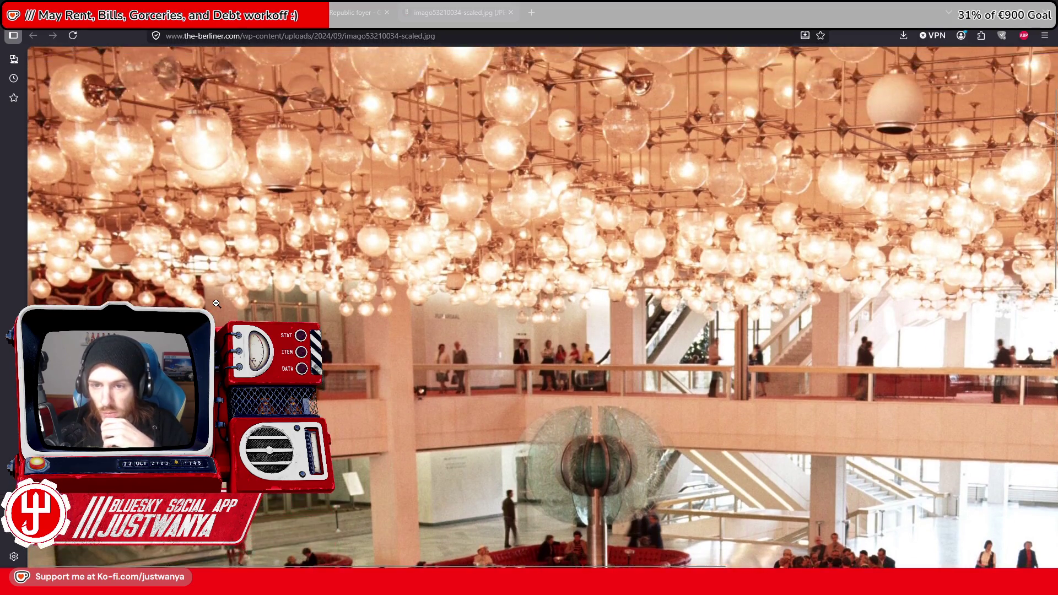
pyautogui.scroll(2, 642, 174)
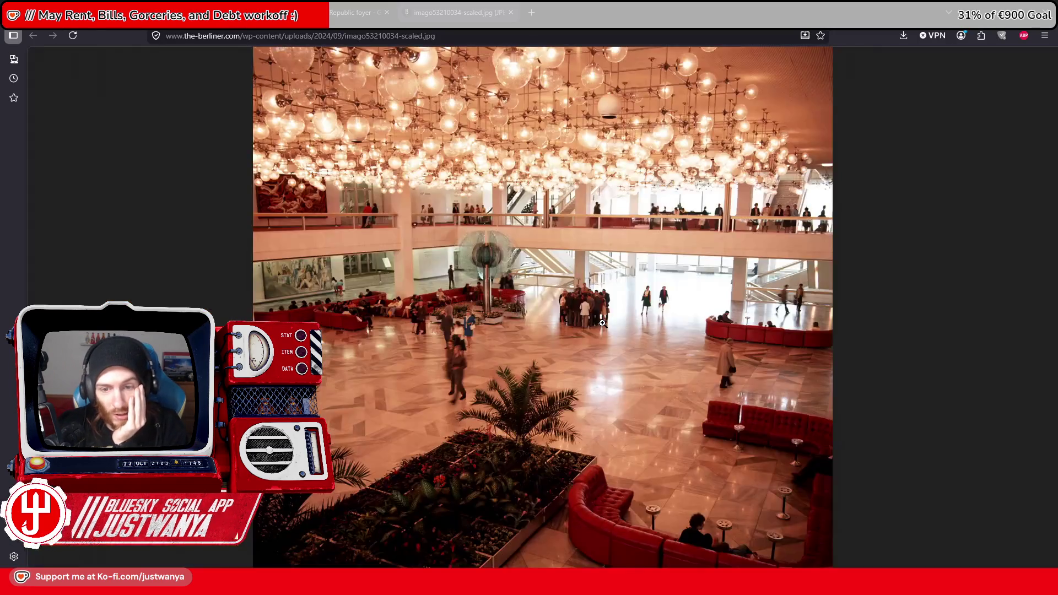
pyautogui.click(603, 323)
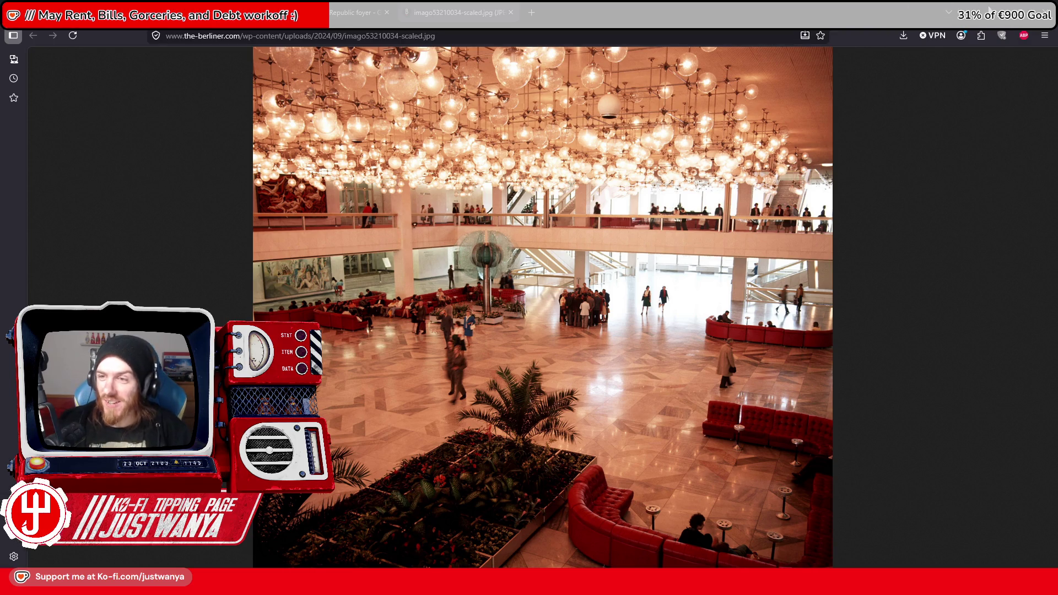
pyautogui.hotkey('alt', 'Tab')
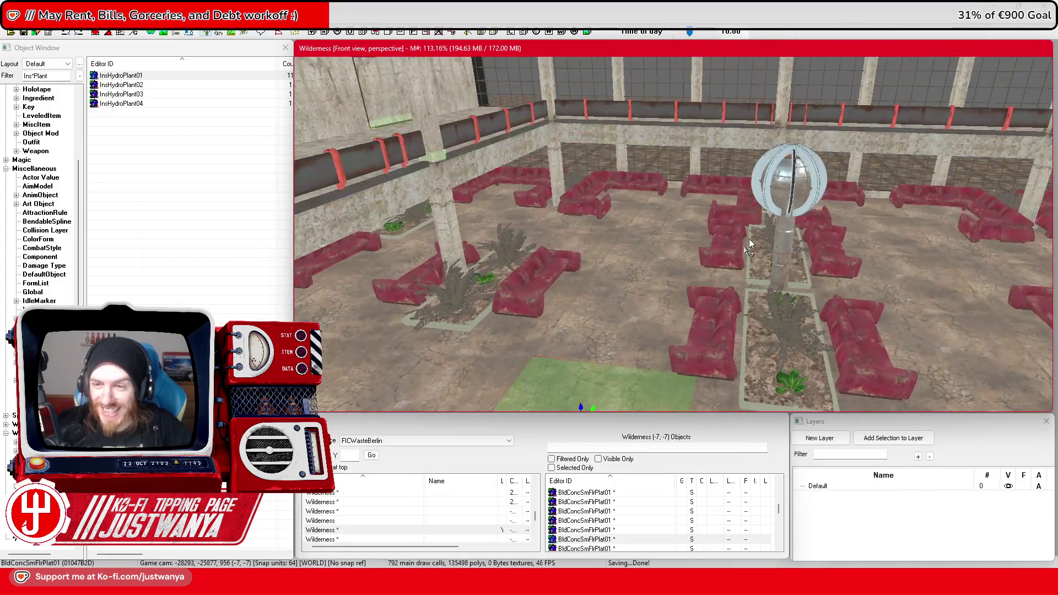
# Frame the cream globe ceiling light, save, and open its HighTechLightCeiling04_Dirty_Cream reference properties
pyautogui.click(786, 182)
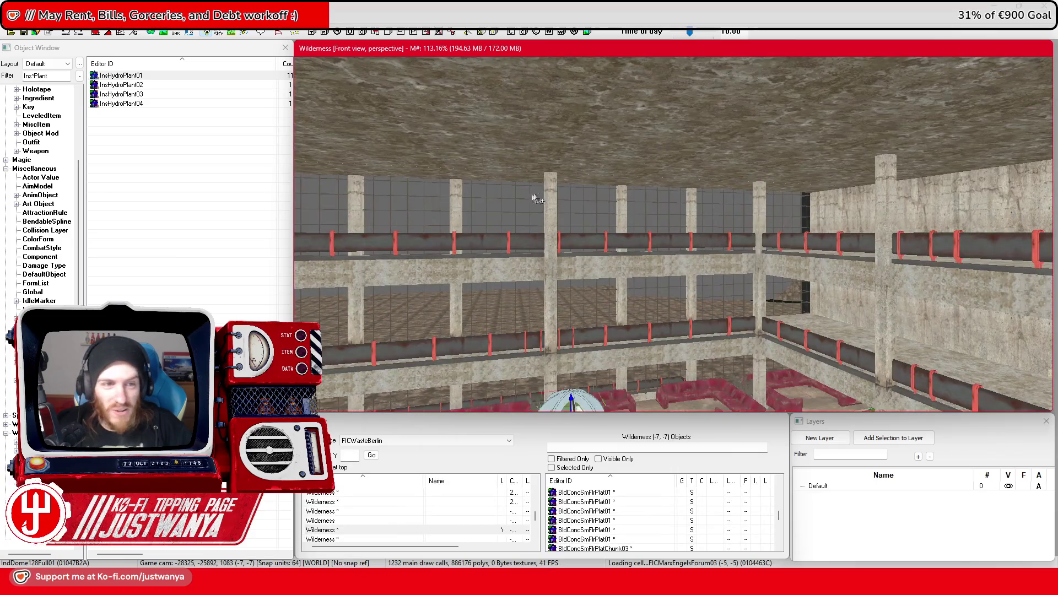
pyautogui.scroll(-5, 531, 200)
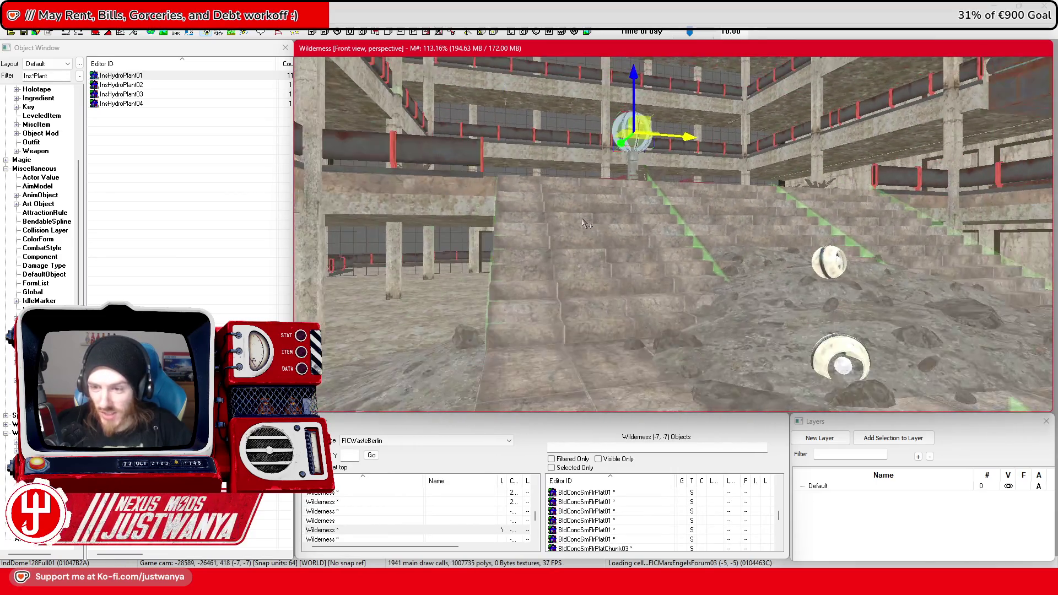
pyautogui.click(827, 268)
pyautogui.press('f')
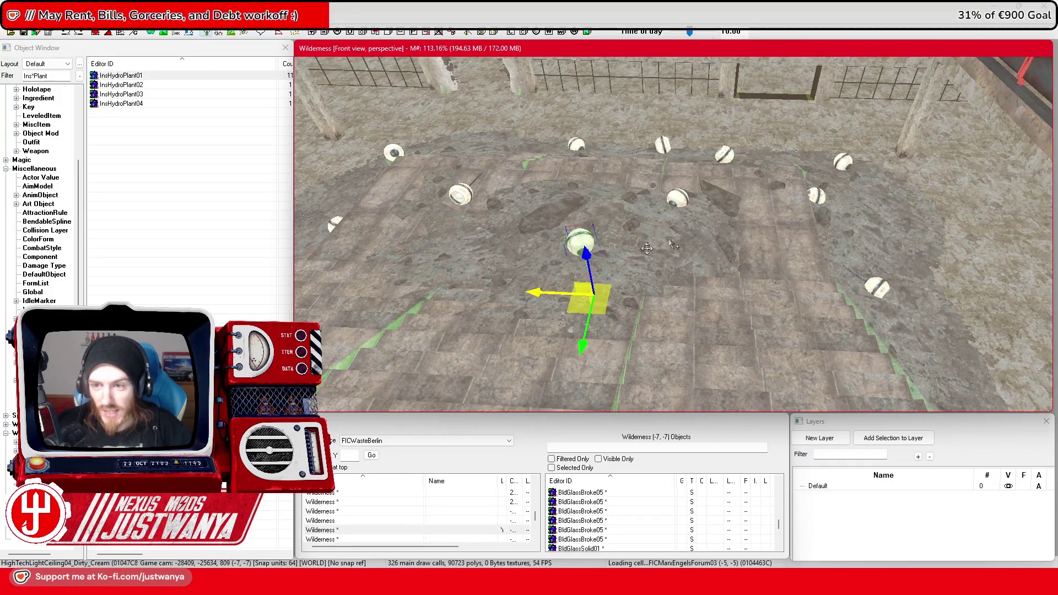
pyautogui.press('f')
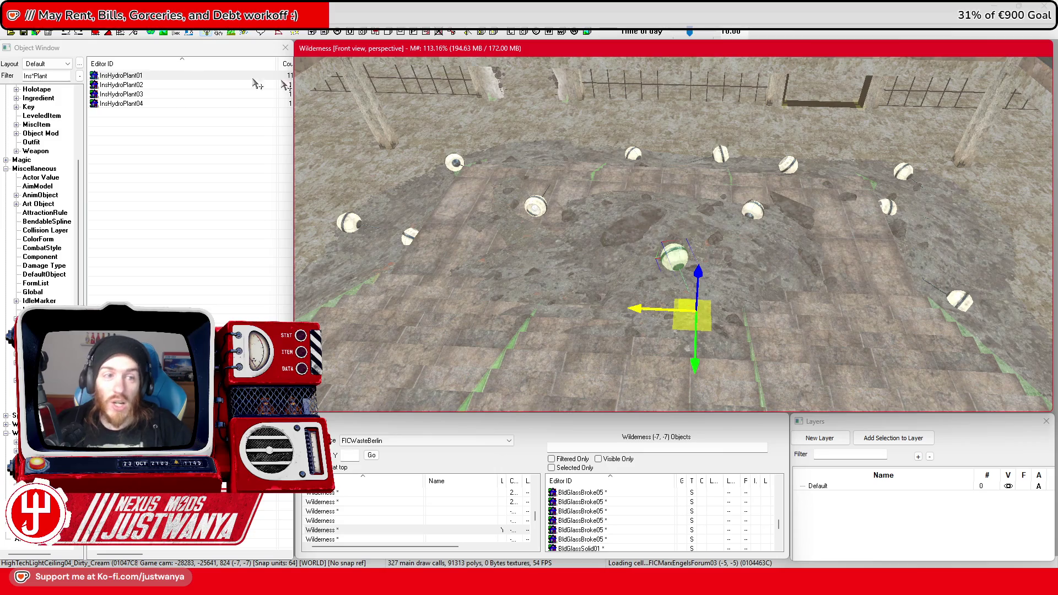
pyautogui.hotkey('ctrl', 's')
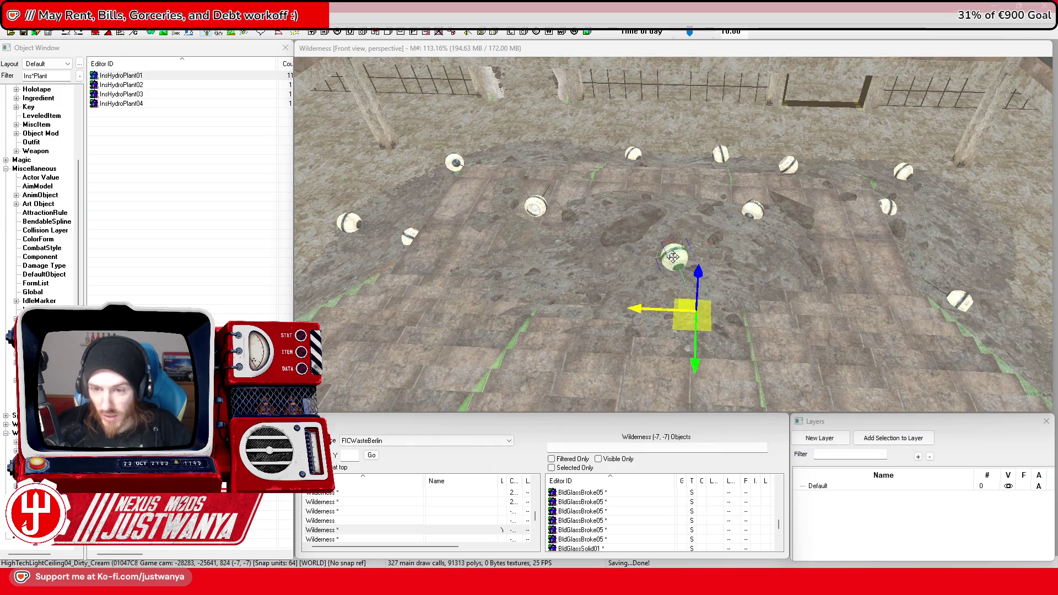
pyautogui.doubleClick(674, 257)
pyautogui.moveTo(527, 142); pyautogui.dragTo(629, 136)
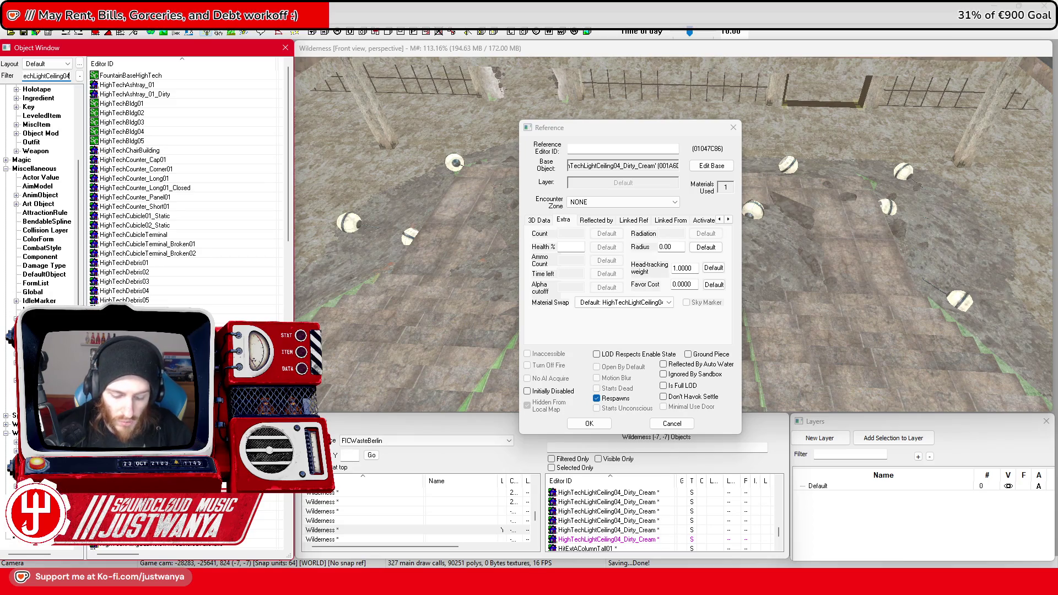
# Close the properties and place a new HighTechLightCeiling04_Dirty_Cream light in the hall
pyautogui.write('irty')
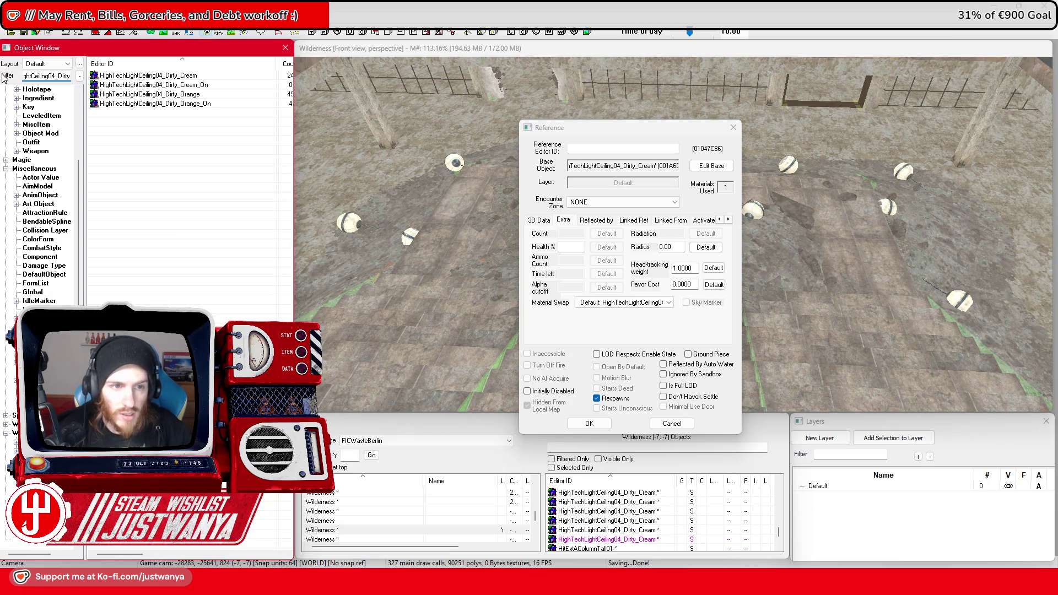
pyautogui.click(734, 127)
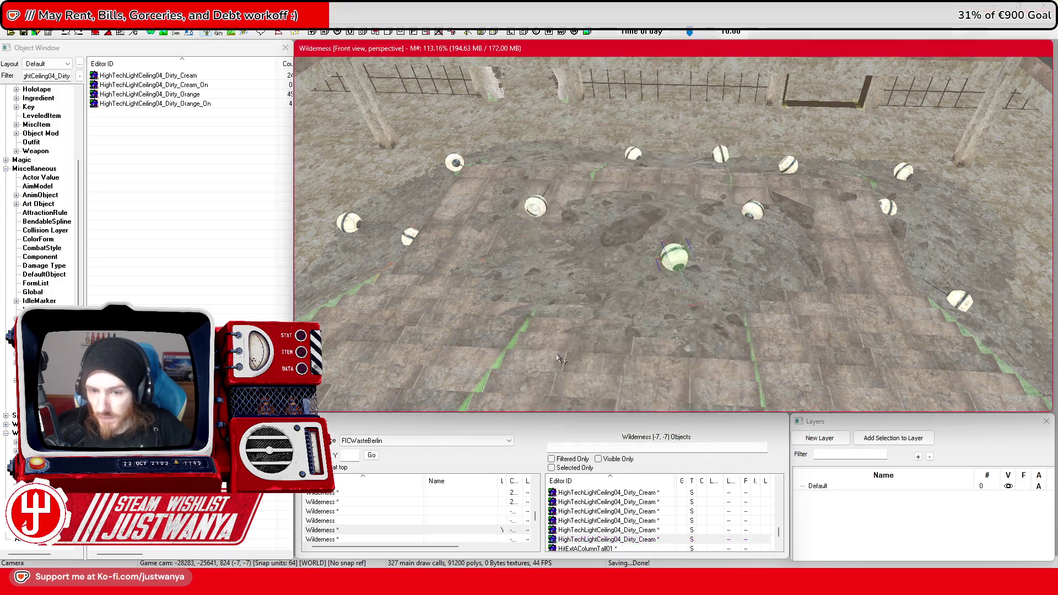
pyautogui.scroll(5, 492, 258)
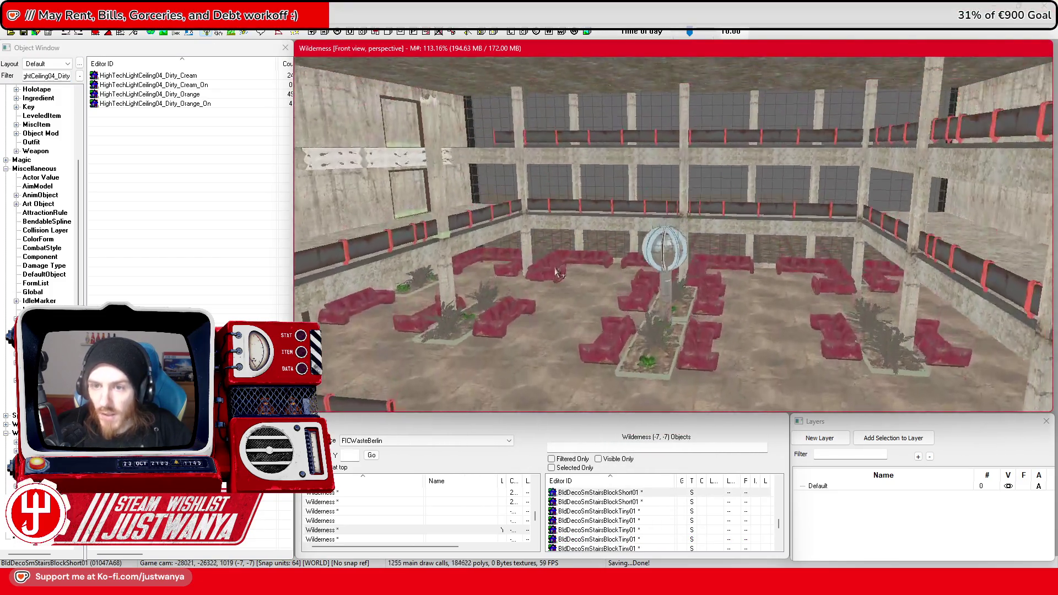
pyautogui.scroll(3, 441, 227)
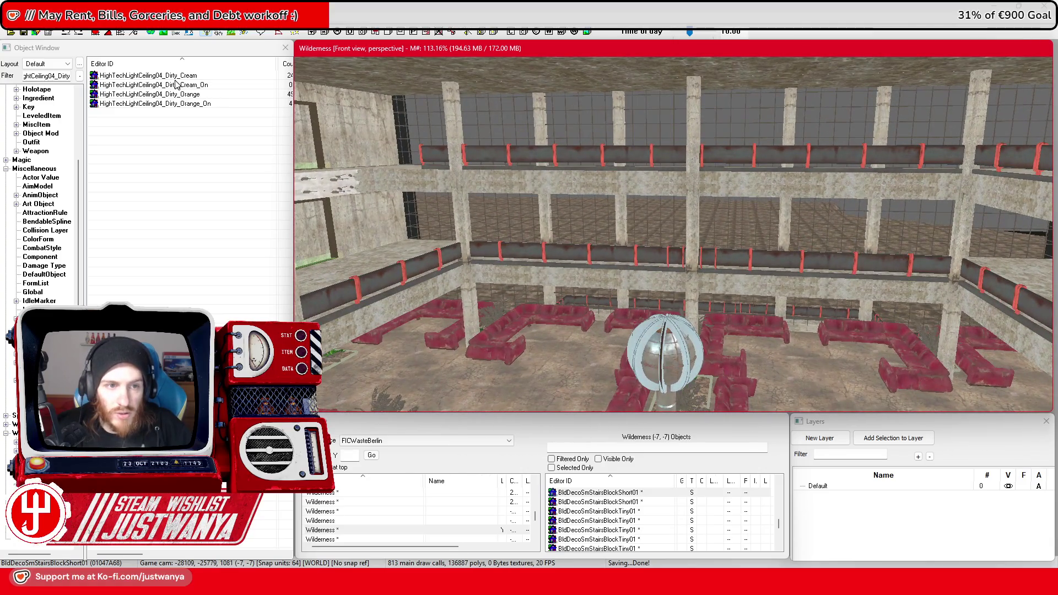
pyautogui.moveTo(173, 79); pyautogui.dragTo(549, 108)
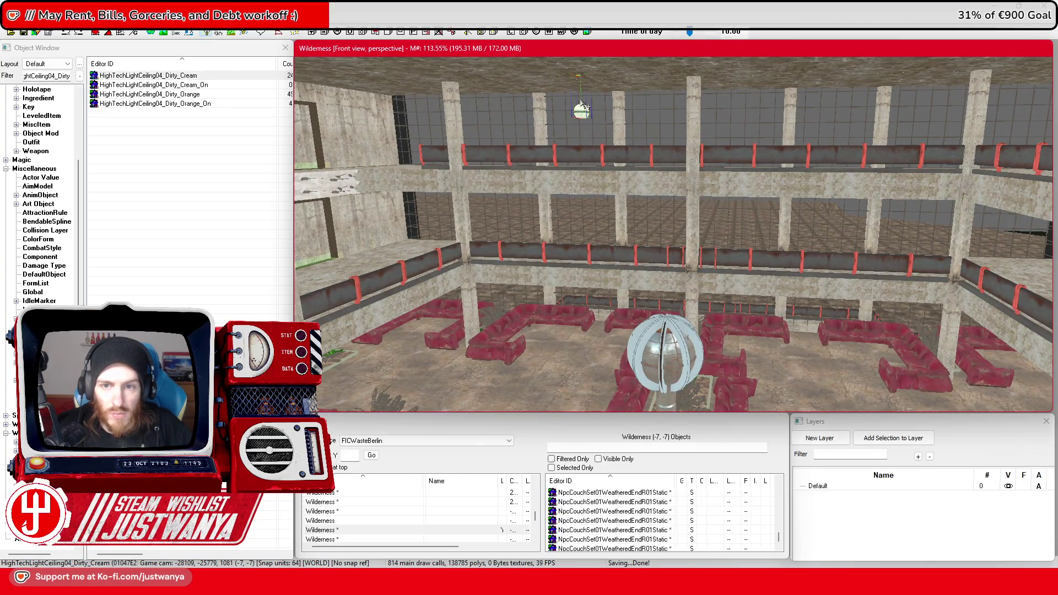
pyautogui.scroll(5, 548, 108)
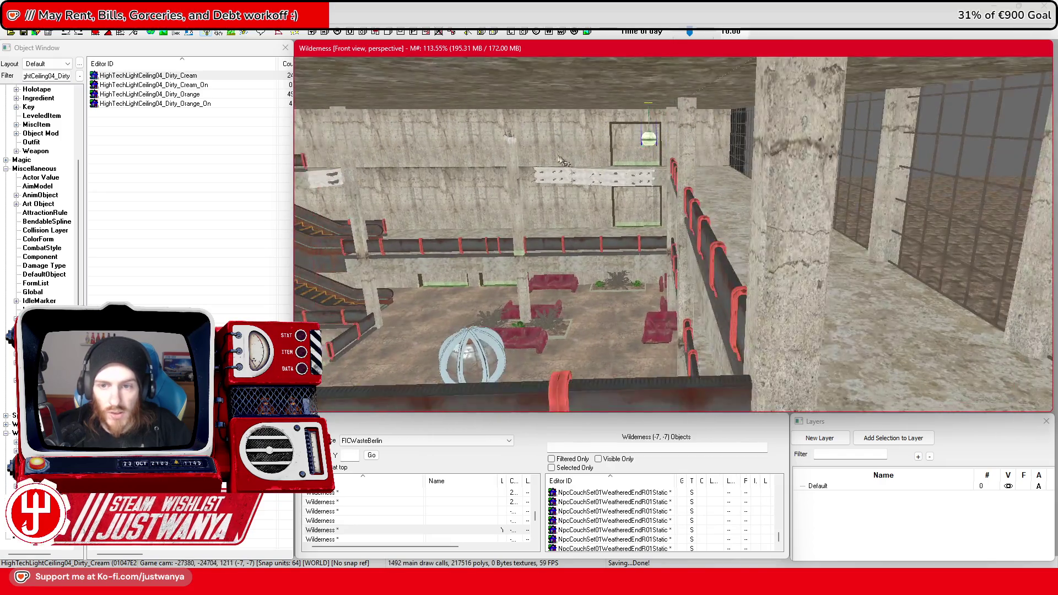
pyautogui.scroll(-5, 569, 165)
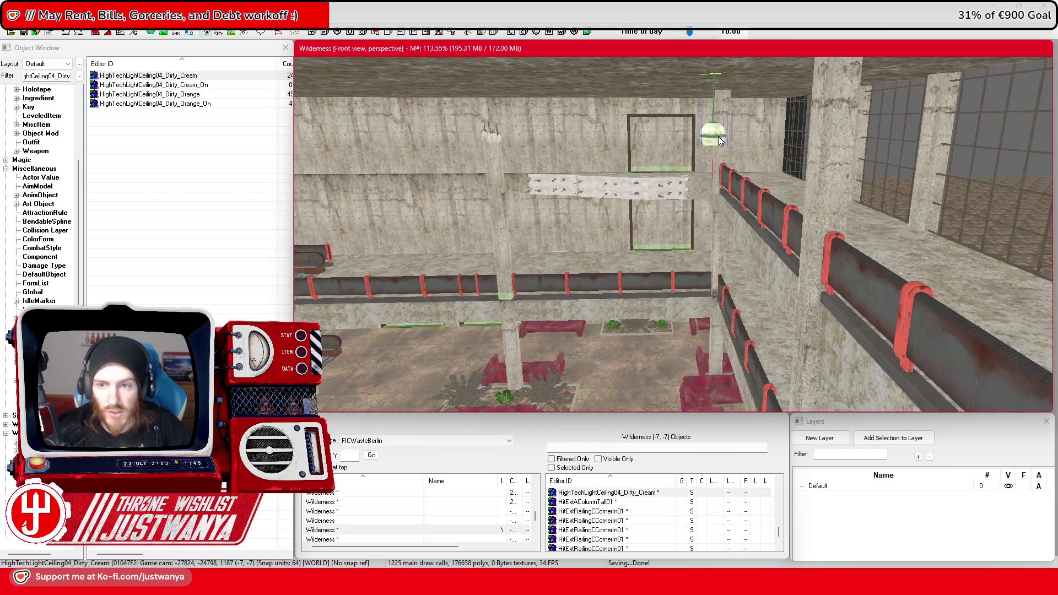
pyautogui.scroll(-3, 731, 153)
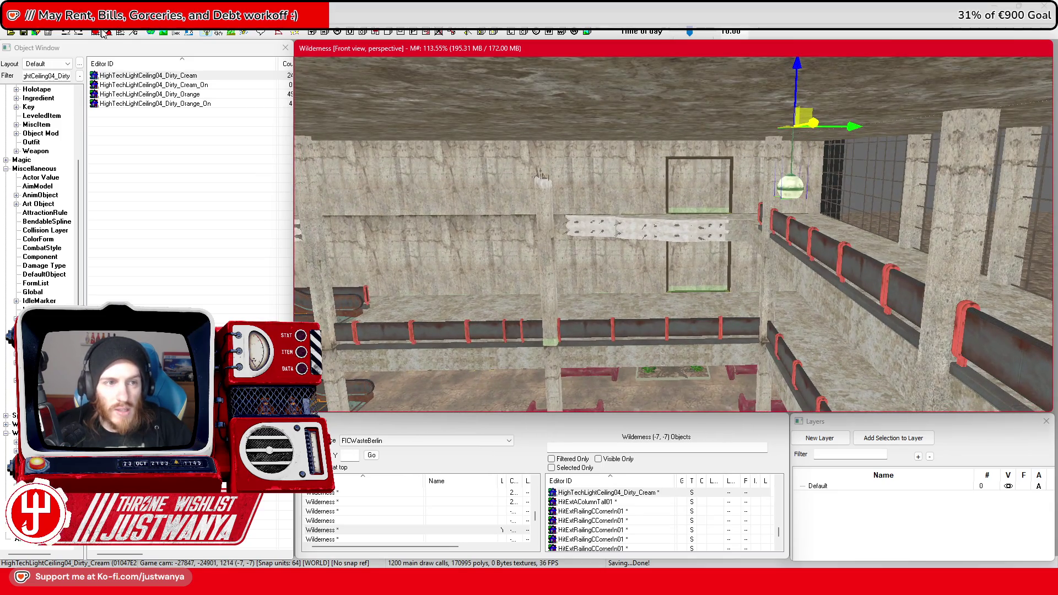
pyautogui.click(96, 33)
# Move the new ceiling light up and left, lower it toward the railing, and rotate it
pyautogui.moveTo(862, 140)
pyautogui.mouseDown()
pyautogui.moveTo(823, 119)
pyautogui.moveTo(672, 94)
pyautogui.mouseUp()
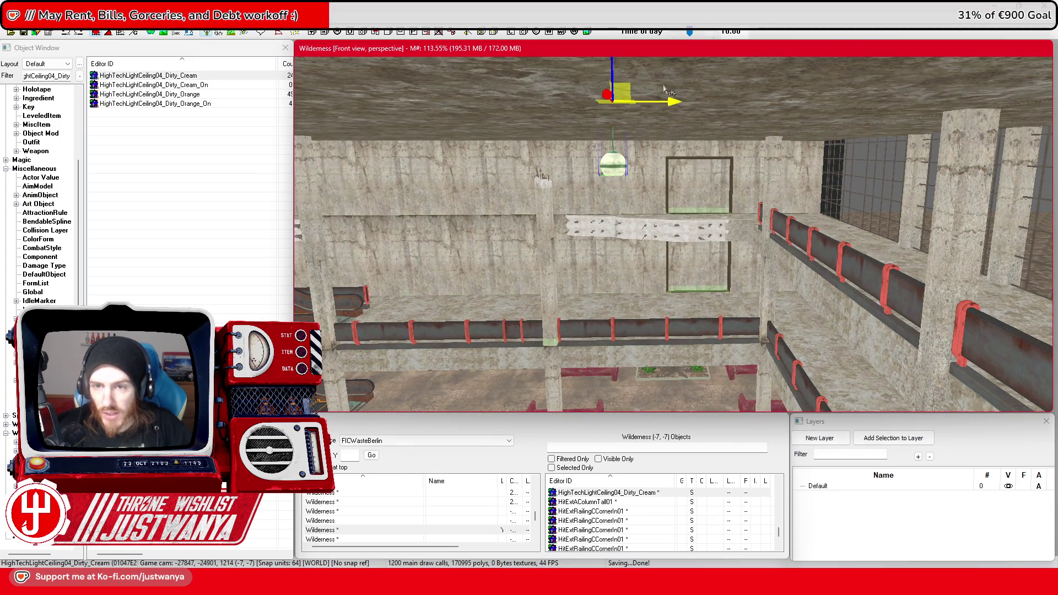
pyautogui.moveTo(613, 72); pyautogui.dragTo(615, 259)
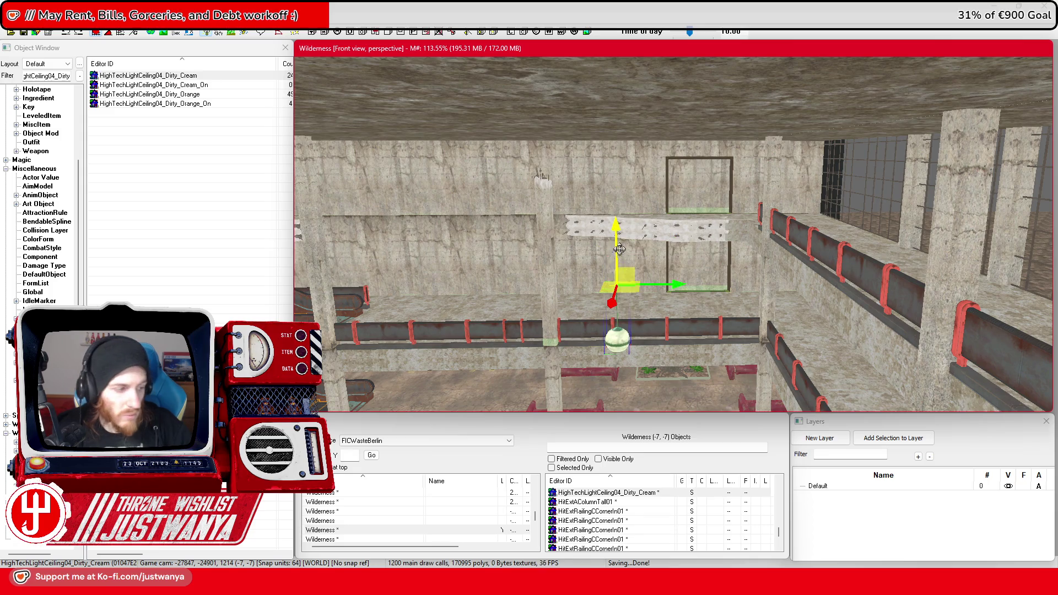
pyautogui.scroll(-3, 619, 251)
pyautogui.press('e')
pyautogui.scroll(-1, 587, 246)
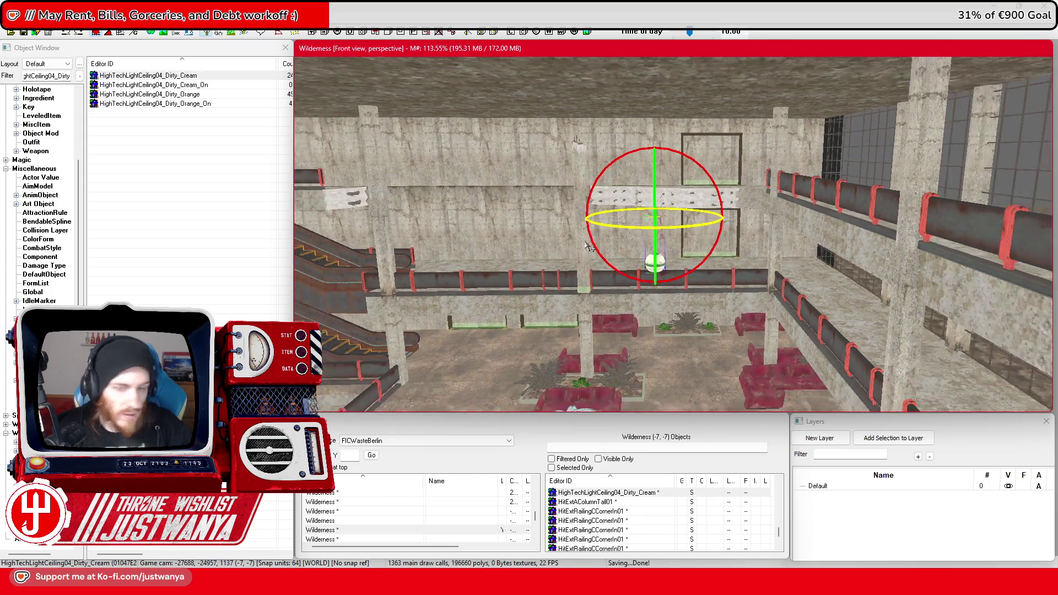
pyautogui.moveTo(587, 232); pyautogui.dragTo(592, 165)
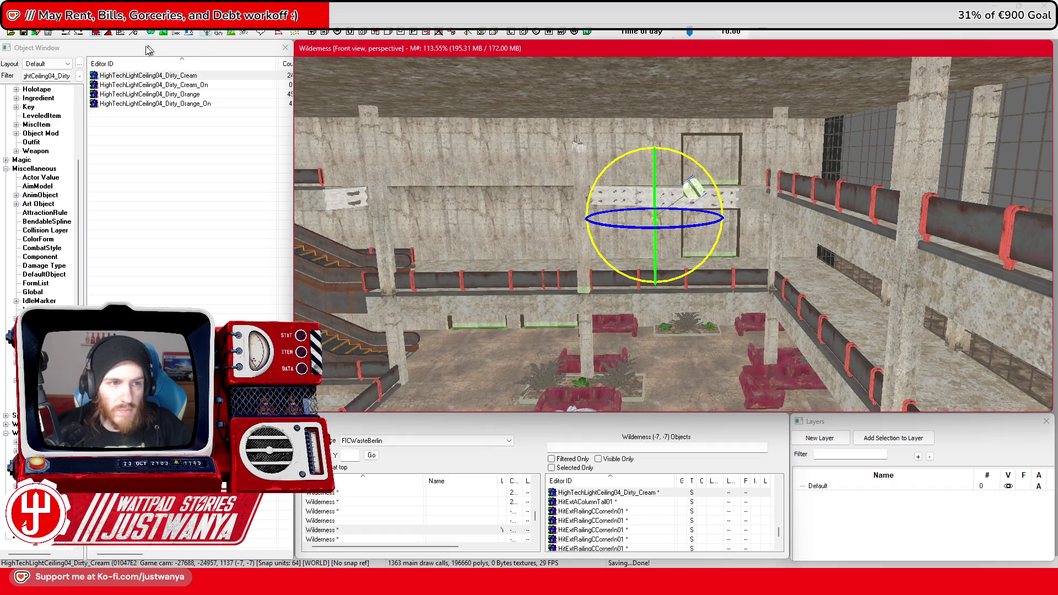
pyautogui.hotkey('ctrl', 'z')
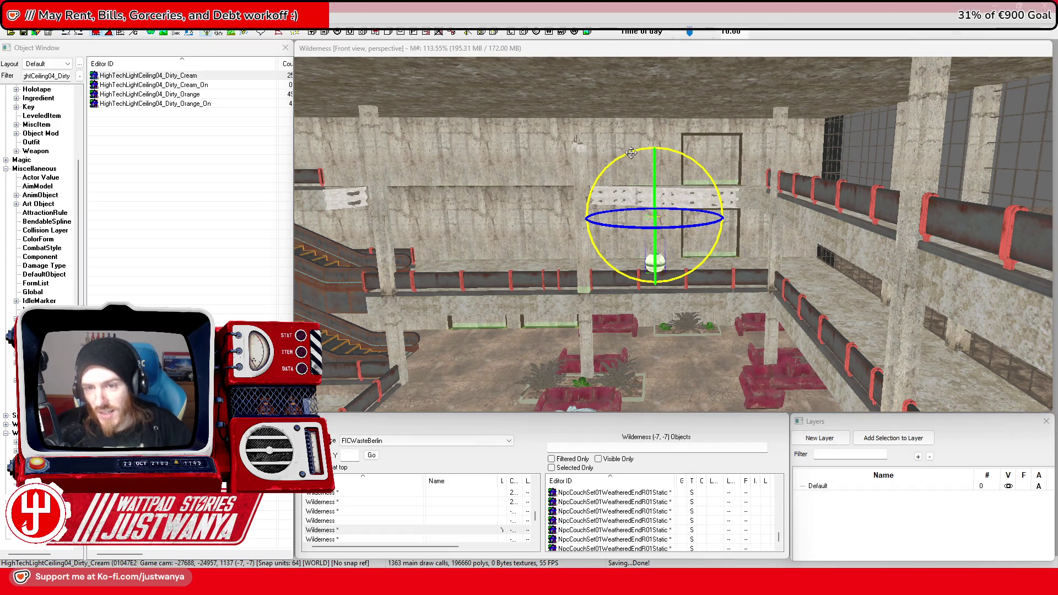
pyautogui.moveTo(632, 153); pyautogui.dragTo(634, 137)
pyautogui.press('w')
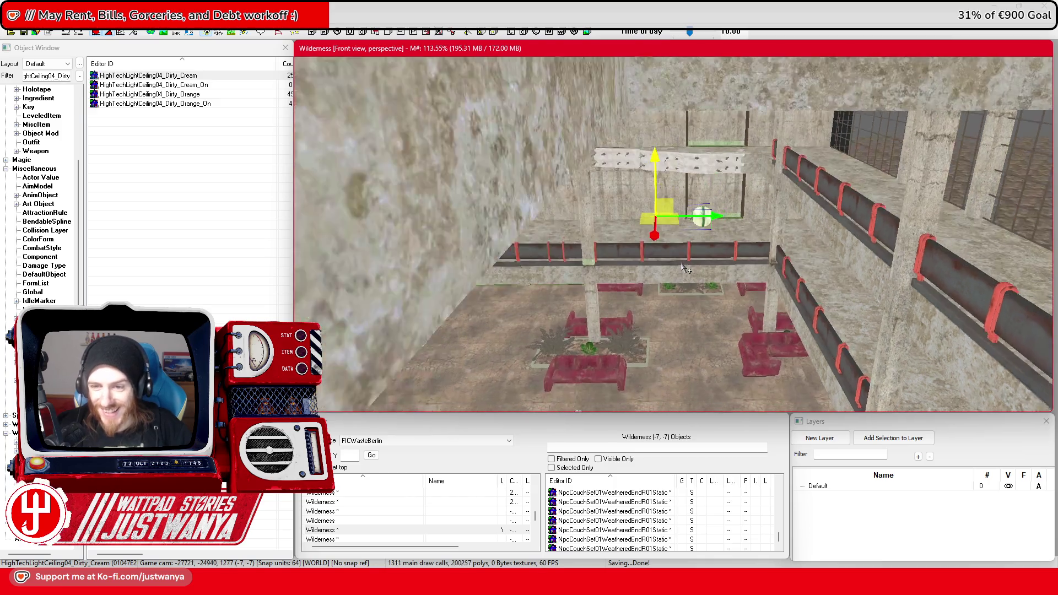
# Duplicate the ceiling light and turn the copy around 180°
pyautogui.scroll(3, 683, 269)
pyautogui.hotkey('ctrl', 'd')
pyautogui.press('e')
pyautogui.moveTo(671, 230)
pyautogui.mouseDown()
pyautogui.moveTo(673, 240)
pyautogui.moveTo(738, 242)
pyautogui.moveTo(731, 226)
pyautogui.moveTo(888, 220)
pyautogui.moveTo(937, 204)
pyautogui.moveTo(701, 271)
pyautogui.moveTo(711, 275)
pyautogui.mouseUp()
pyautogui.press('w')
# Duplicate the pair of cream globe ceiling lights and slide the copies right along X
pyautogui.press('2')
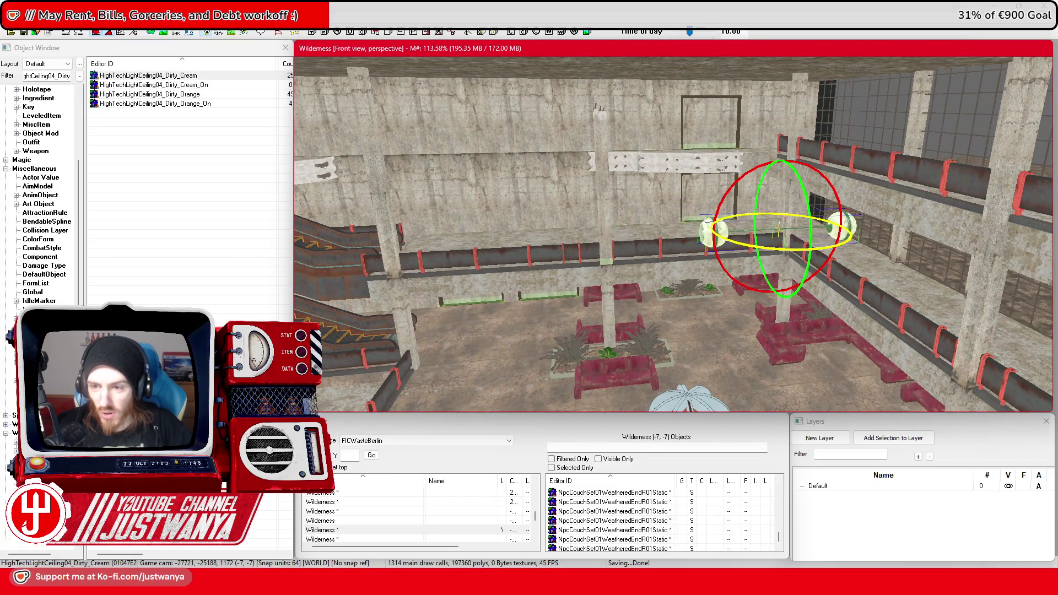
pyautogui.press('1')
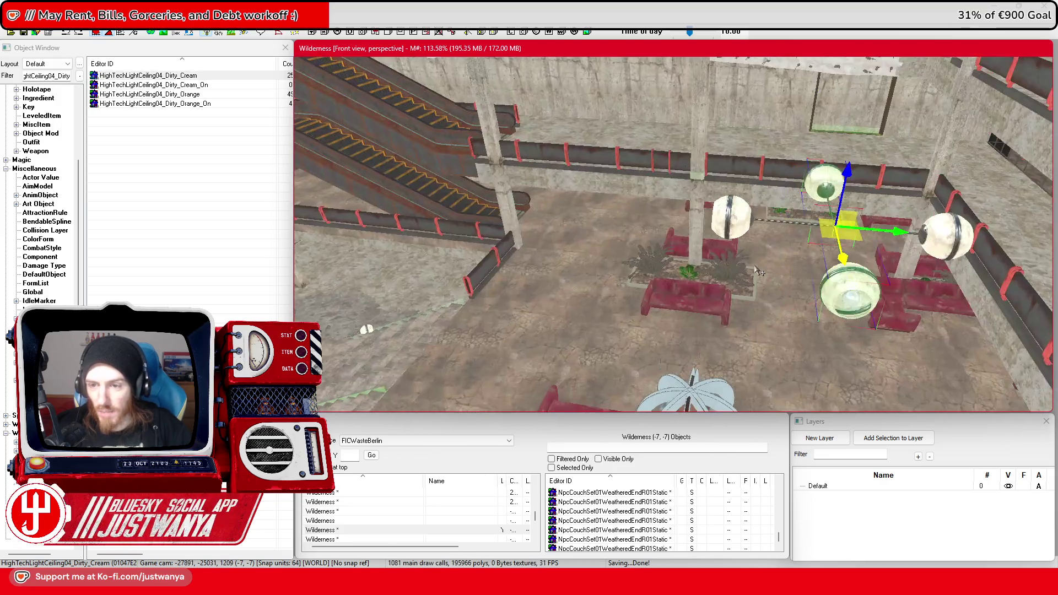
pyautogui.moveTo(758, 271); pyautogui.dragTo(768, 249)
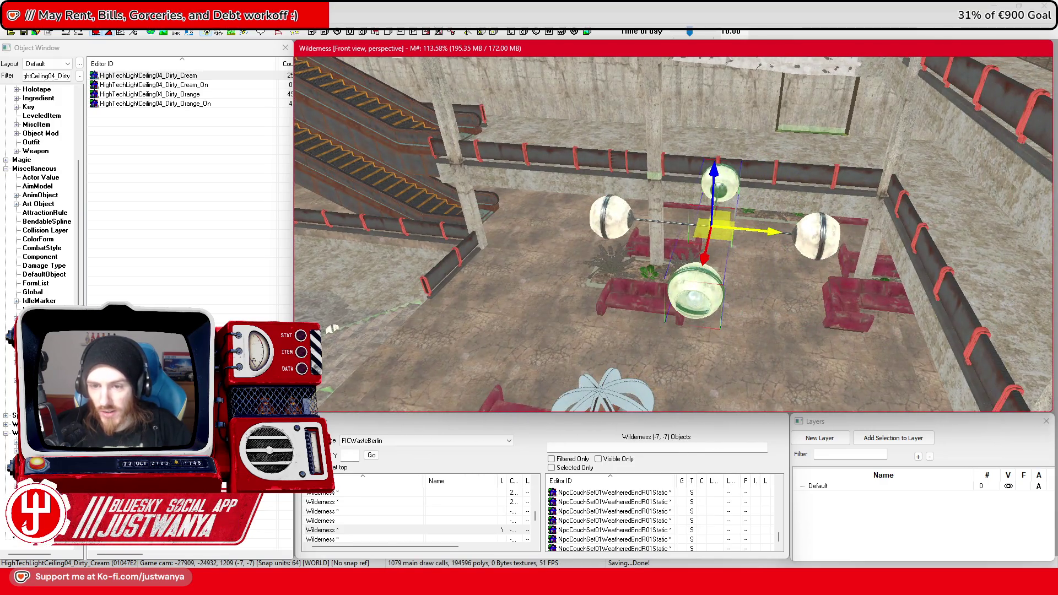
pyautogui.hotkey('ctrl', 'd')
pyautogui.moveTo(683, 229); pyautogui.dragTo(761, 232)
pyautogui.moveTo(899, 209)
pyautogui.mouseDown()
pyautogui.moveTo(875, 254)
pyautogui.moveTo(816, 243)
pyautogui.moveTo(698, 190)
pyautogui.moveTo(640, 188)
pyautogui.moveTo(679, 168)
pyautogui.moveTo(659, 174)
pyautogui.moveTo(789, 169)
pyautogui.mouseUp()
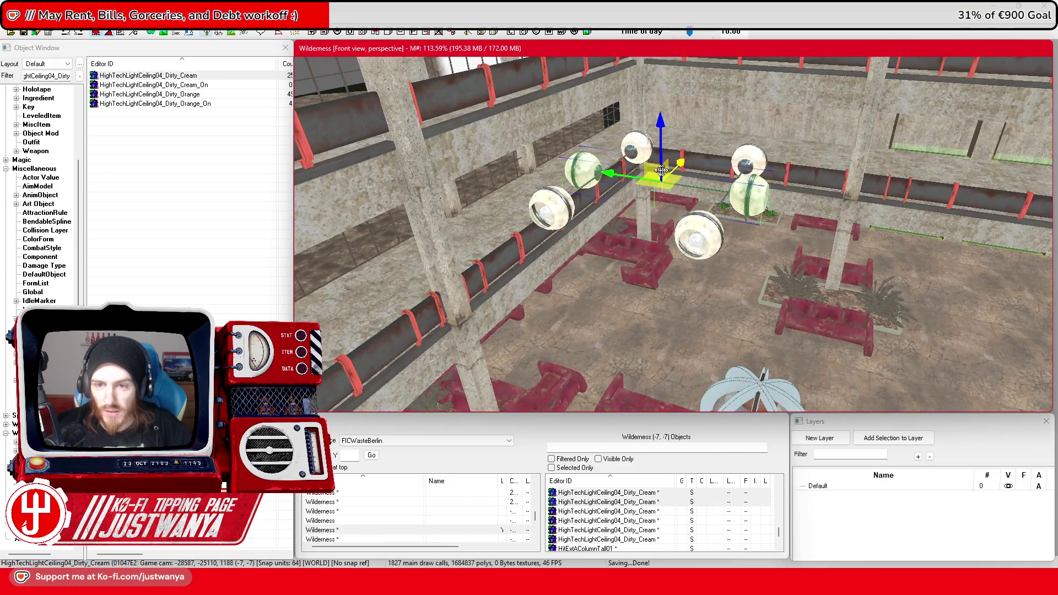
pyautogui.click(582, 178)
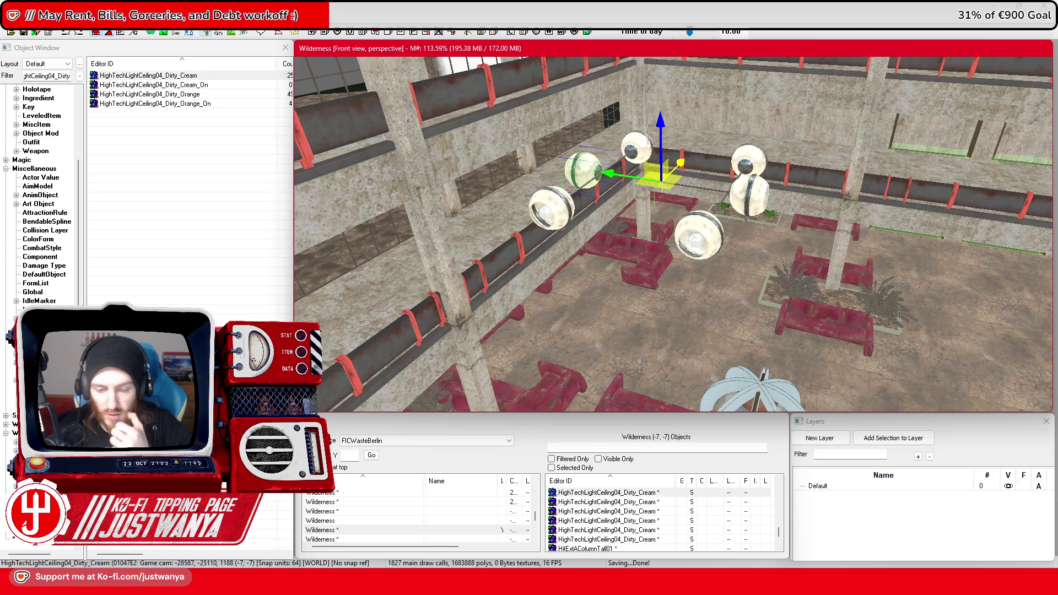
# Check the light layout against the foyer reference photo, then minimize it
pyautogui.moveTo(579, 585)
pyautogui.click(639, 523)
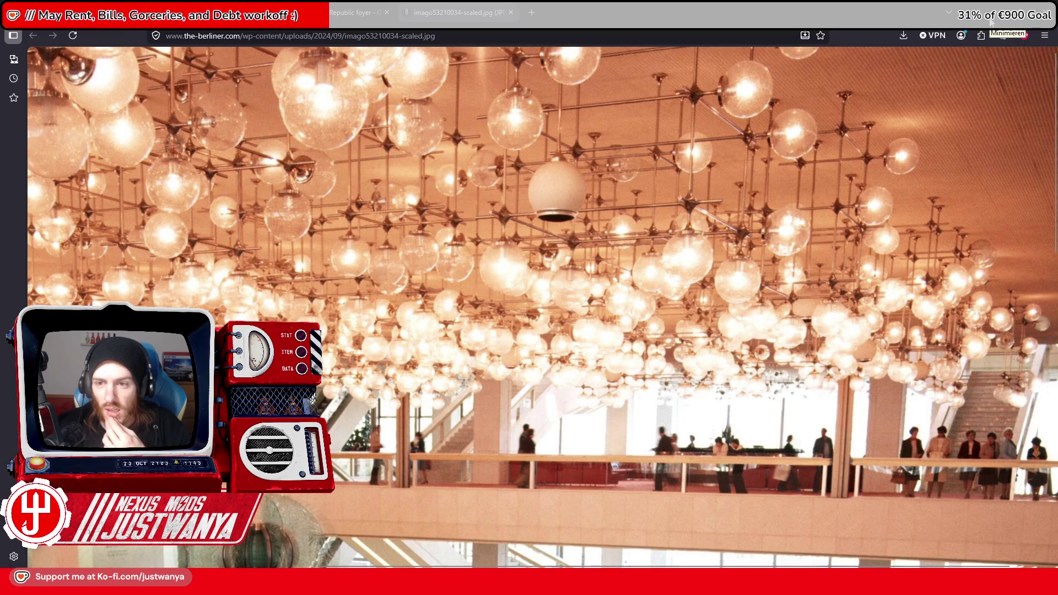
pyautogui.click(992, 21)
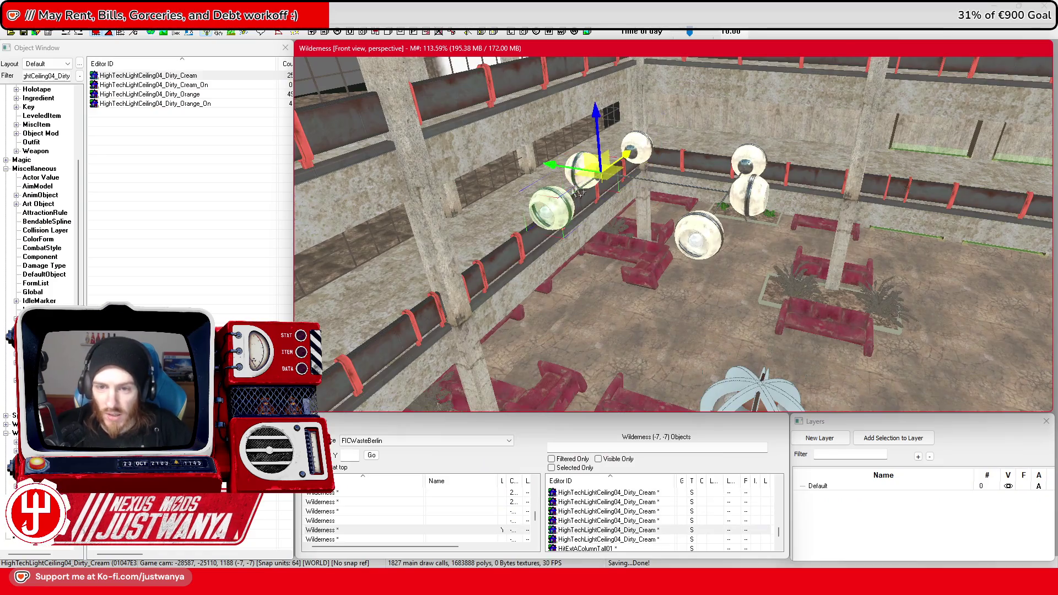
# Select a single globe light and shift it to the right within the cluster
pyautogui.moveTo(579, 206)
pyautogui.mouseDown()
pyautogui.moveTo(759, 191)
pyautogui.moveTo(743, 225)
pyautogui.mouseUp()
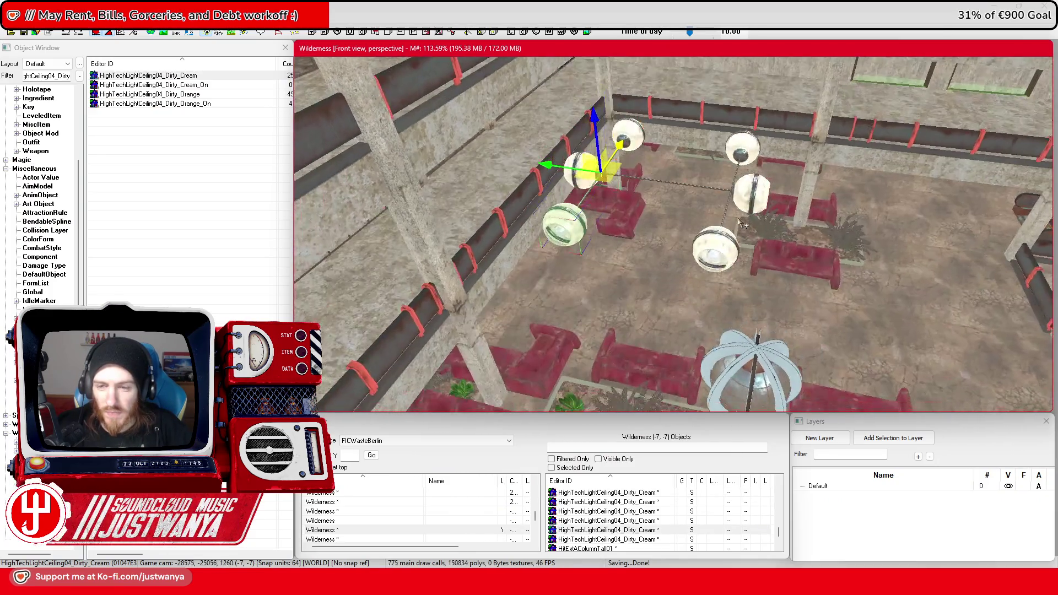
pyautogui.click(715, 260)
pyautogui.press('e')
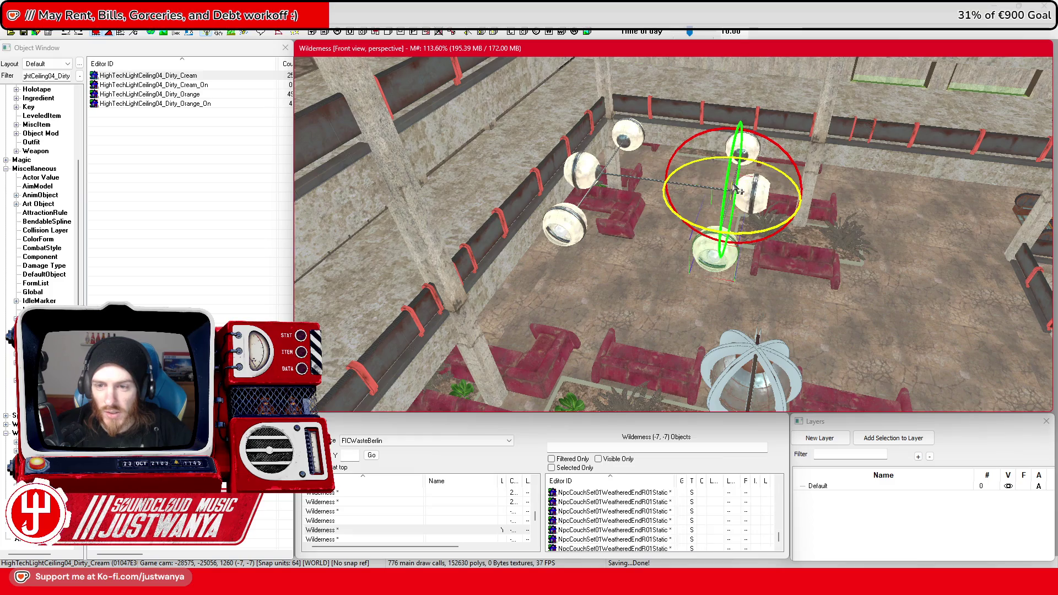
pyautogui.press('w')
pyautogui.moveTo(656, 210)
pyautogui.mouseDown()
pyautogui.moveTo(654, 122)
pyautogui.moveTo(585, 123)
pyautogui.mouseUp()
pyautogui.moveTo(720, 207)
pyautogui.mouseDown()
pyautogui.moveTo(815, 205)
pyautogui.moveTo(789, 267)
pyautogui.mouseUp()
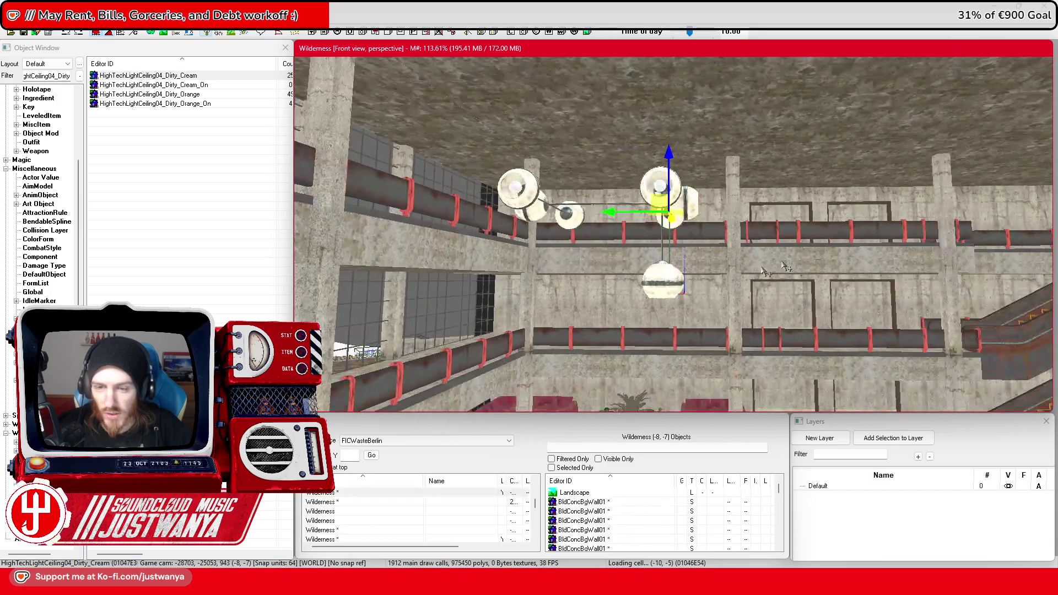
# Pull the left group of globes toward the cluster centre to form a compact chandelier
pyautogui.click(589, 226)
pyautogui.moveTo(588, 225)
pyautogui.mouseDown()
pyautogui.moveTo(493, 259)
pyautogui.moveTo(583, 243)
pyautogui.moveTo(512, 203)
pyautogui.moveTo(527, 267)
pyautogui.moveTo(510, 309)
pyautogui.moveTo(518, 190)
pyautogui.moveTo(551, 271)
pyautogui.moveTo(621, 286)
pyautogui.mouseUp()
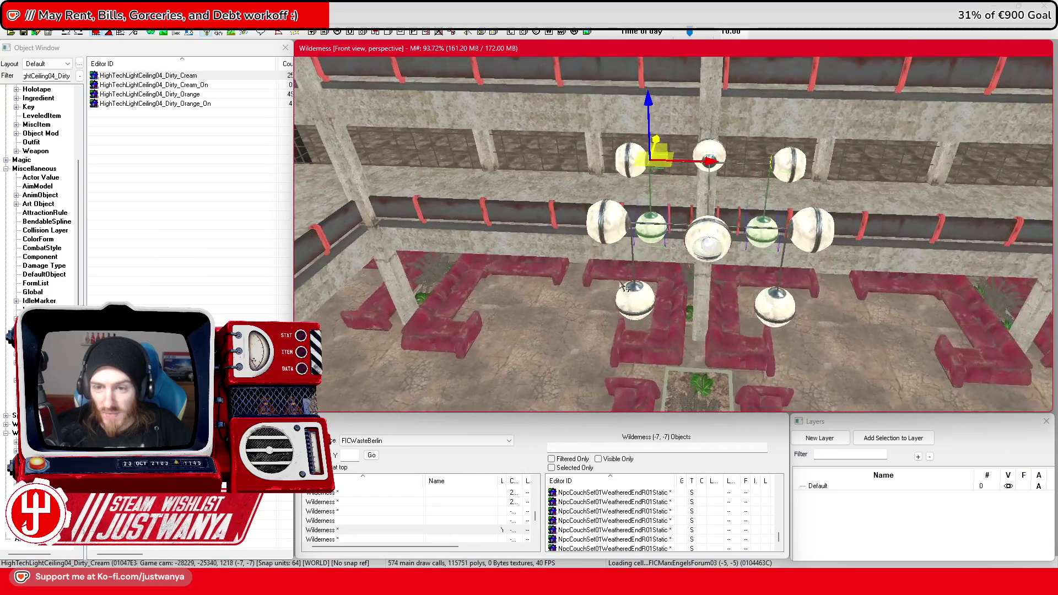
pyautogui.scroll(5, 624, 287)
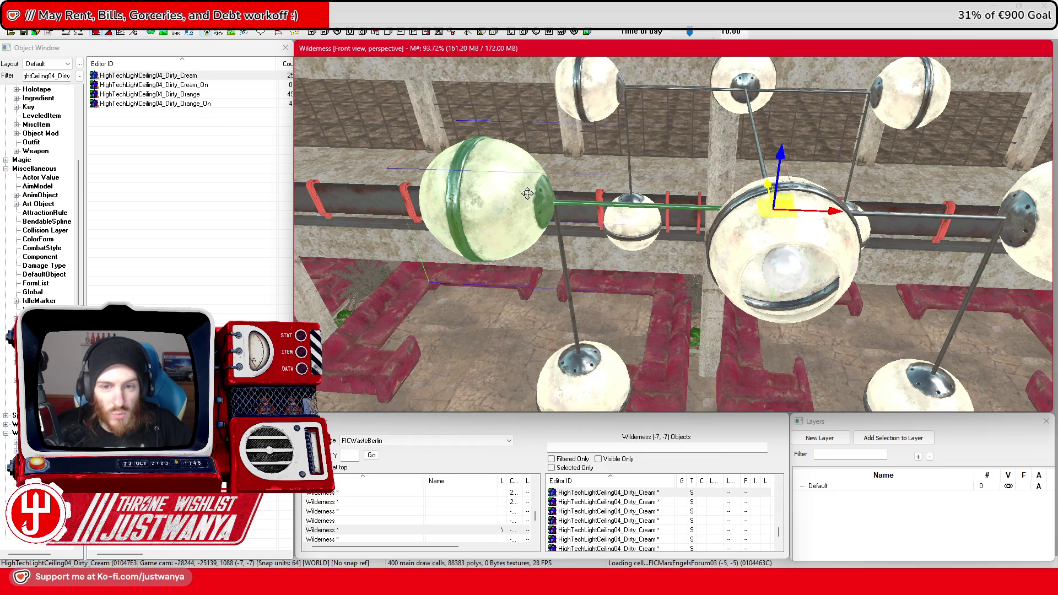
pyautogui.scroll(-5, 520, 193)
pyautogui.moveTo(520, 193)
pyautogui.mouseDown()
pyautogui.moveTo(573, 184)
pyautogui.moveTo(604, 224)
pyautogui.moveTo(584, 264)
pyautogui.moveTo(617, 314)
pyautogui.moveTo(711, 331)
pyautogui.moveTo(554, 236)
pyautogui.mouseUp()
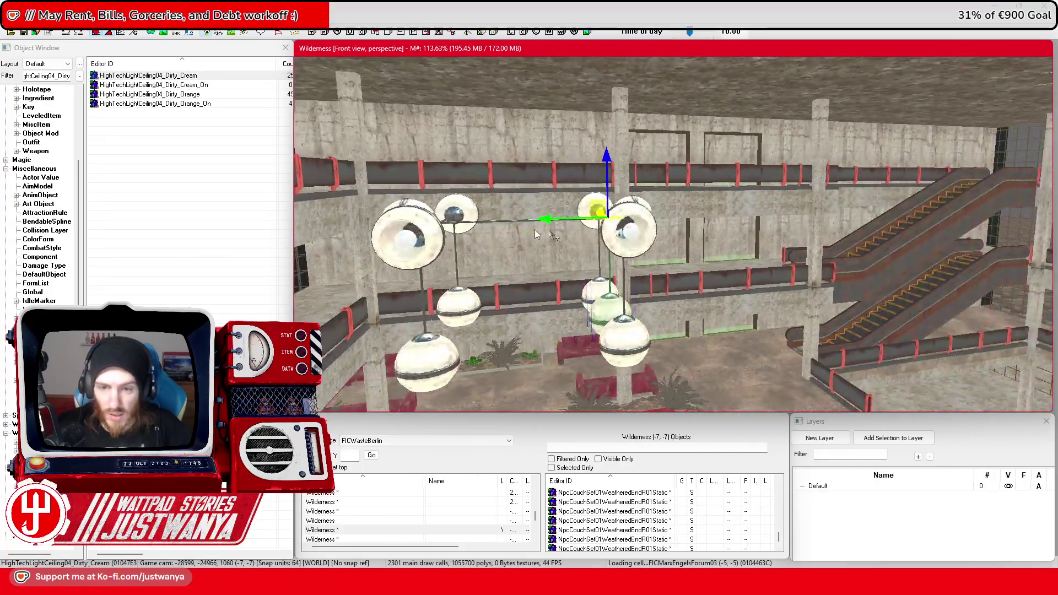
pyautogui.moveTo(570, 166)
pyautogui.mouseDown()
pyautogui.moveTo(495, 179)
pyautogui.moveTo(597, 181)
pyautogui.moveTo(547, 216)
pyautogui.moveTo(595, 165)
pyautogui.mouseUp()
pyautogui.click(648, 162)
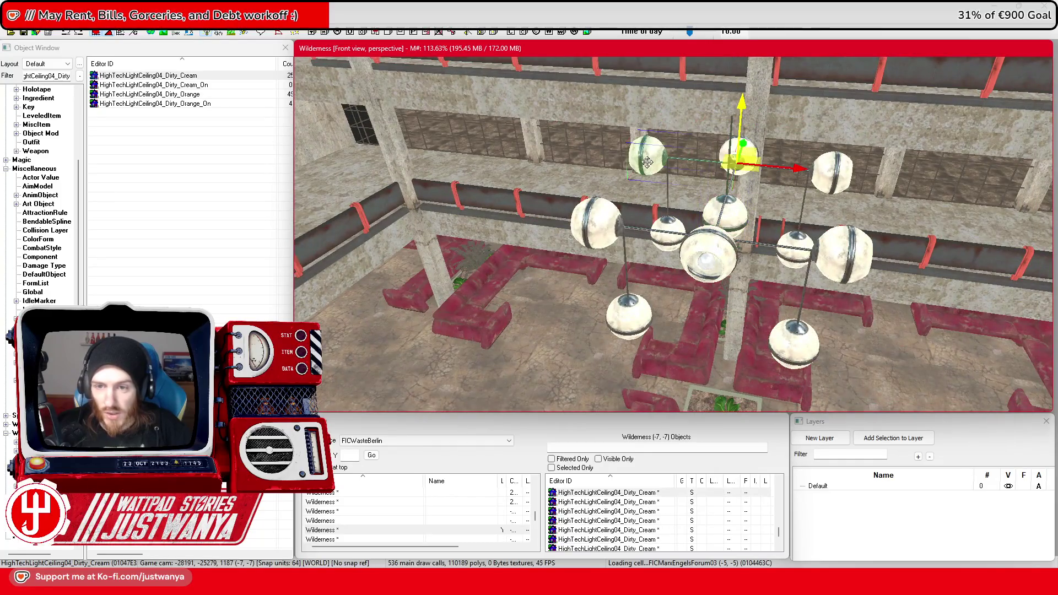
pyautogui.moveTo(661, 252); pyautogui.dragTo(635, 303)
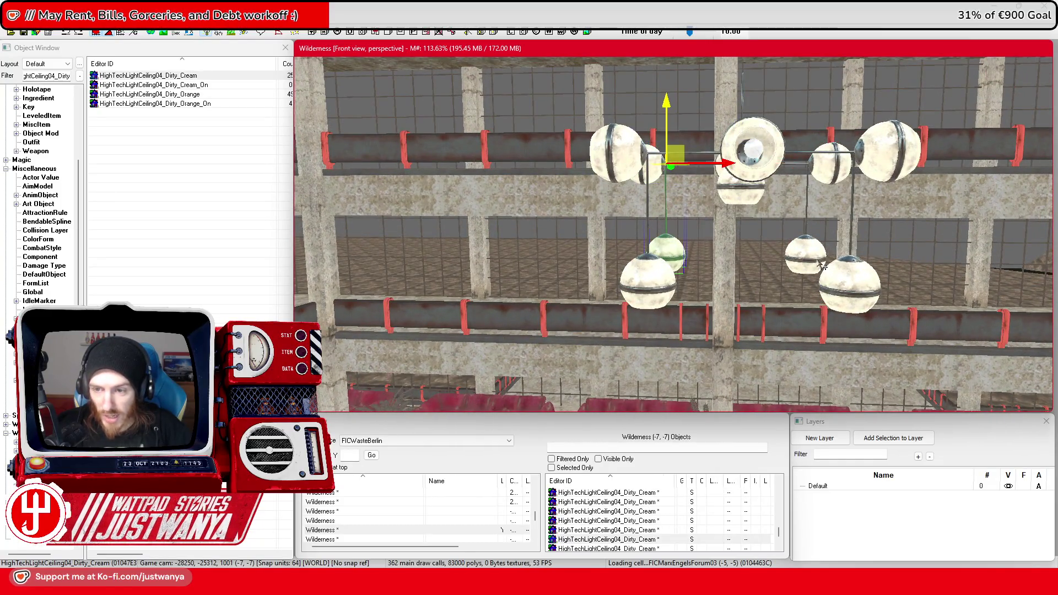
pyautogui.moveTo(635, 303); pyautogui.dragTo(798, 183)
# Ctrl+click all the chandelier's globes to select the whole cluster
pyautogui.click(798, 183)
pyautogui.keyDown('ctrl'); pyautogui.click(660, 105); pyautogui.keyUp('ctrl')
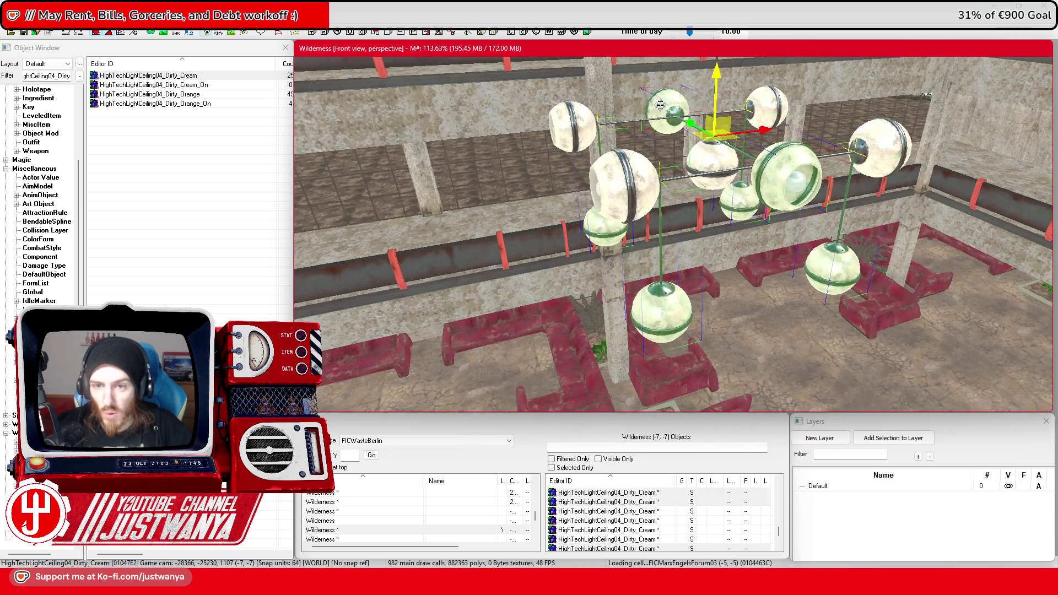
pyautogui.keyDown('ctrl'); pyautogui.click(573, 131); pyautogui.keyUp('ctrl')
pyautogui.keyDown('ctrl'); pyautogui.click(637, 200); pyautogui.keyUp('ctrl')
pyautogui.keyDown('ctrl'); pyautogui.click(896, 165); pyautogui.keyUp('ctrl')
pyautogui.keyDown('ctrl'); pyautogui.click(755, 101); pyautogui.keyUp('ctrl')
pyautogui.moveTo(755, 101); pyautogui.dragTo(693, 156)
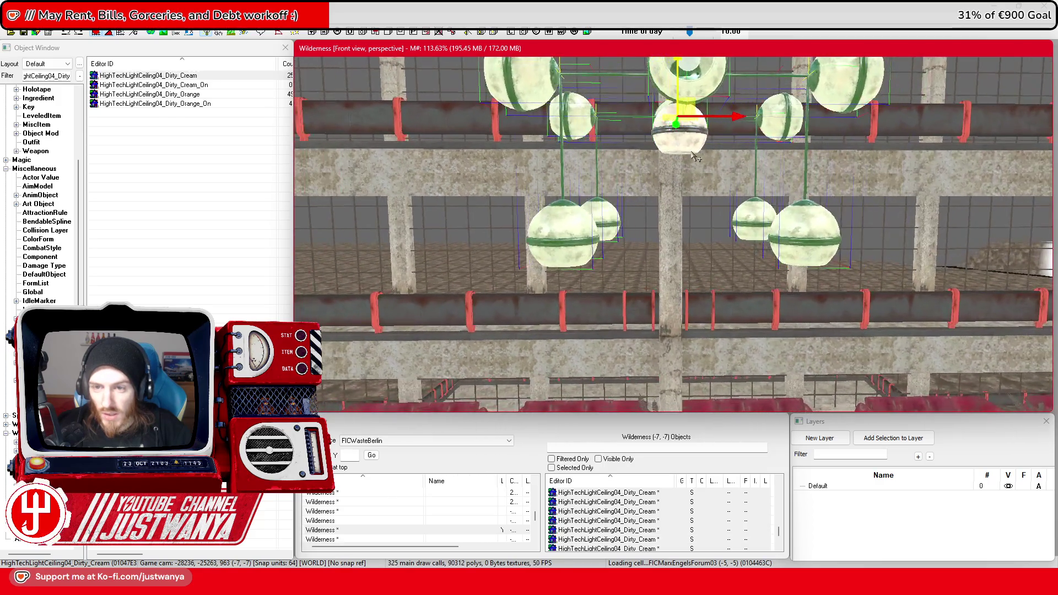
# Make the globes static collection FIC_SCOL_RepublicPalace_CeilingLight01 and raise it toward the ceiling
pyautogui.press('f')
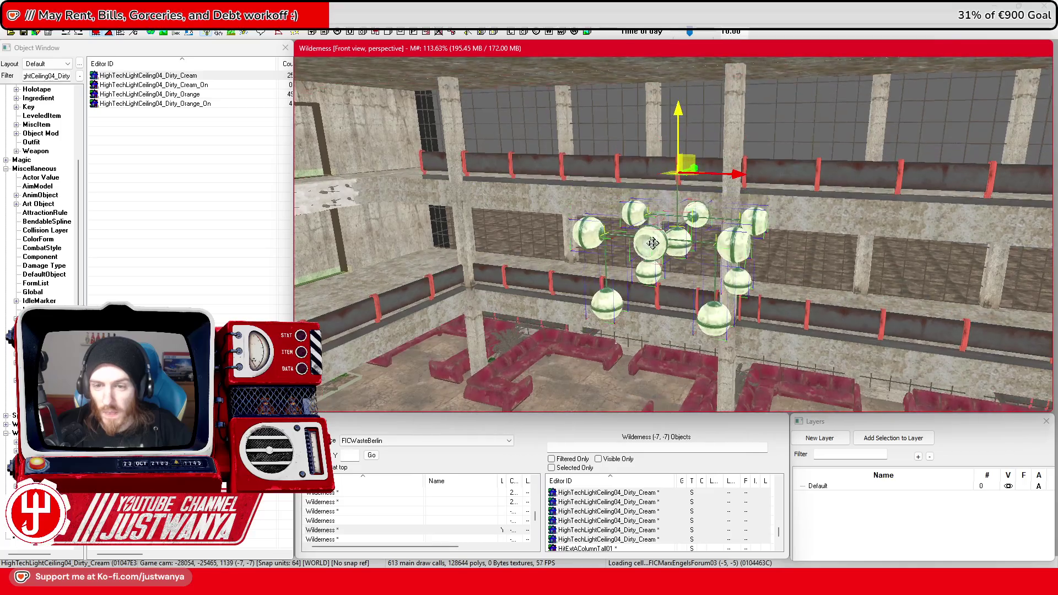
pyautogui.rightClick(647, 244)
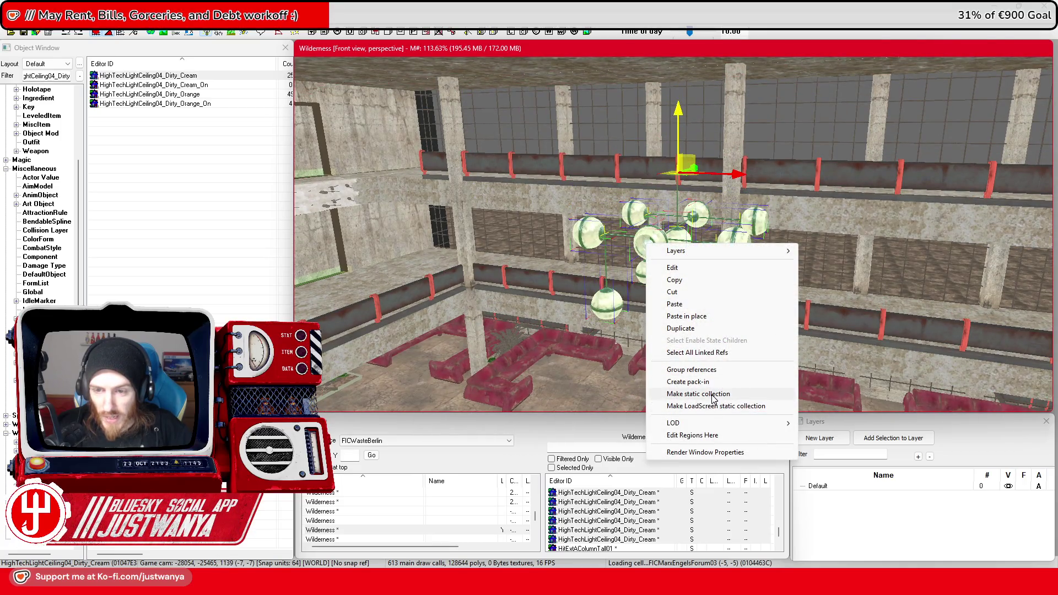
pyautogui.click(715, 395)
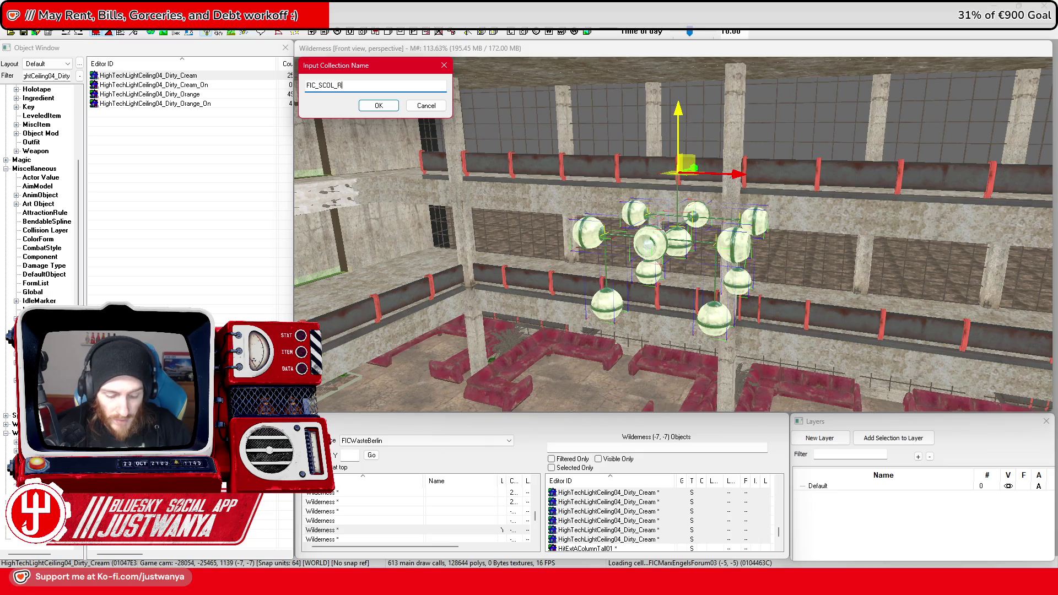
pyautogui.write('FIC_SCOL_RepublicPalace_')
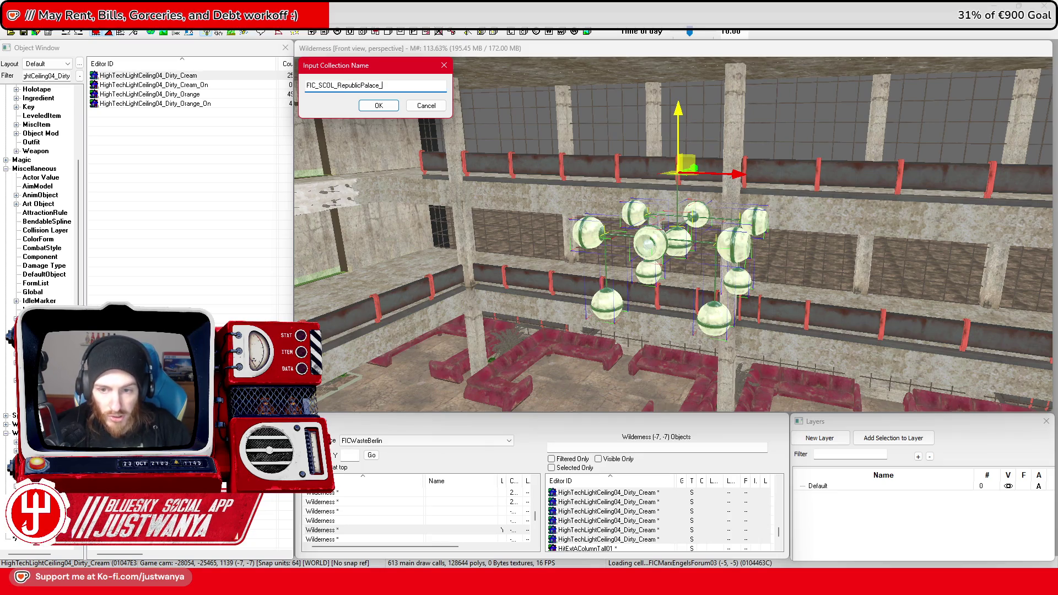
pyautogui.write('CeilingLight01')
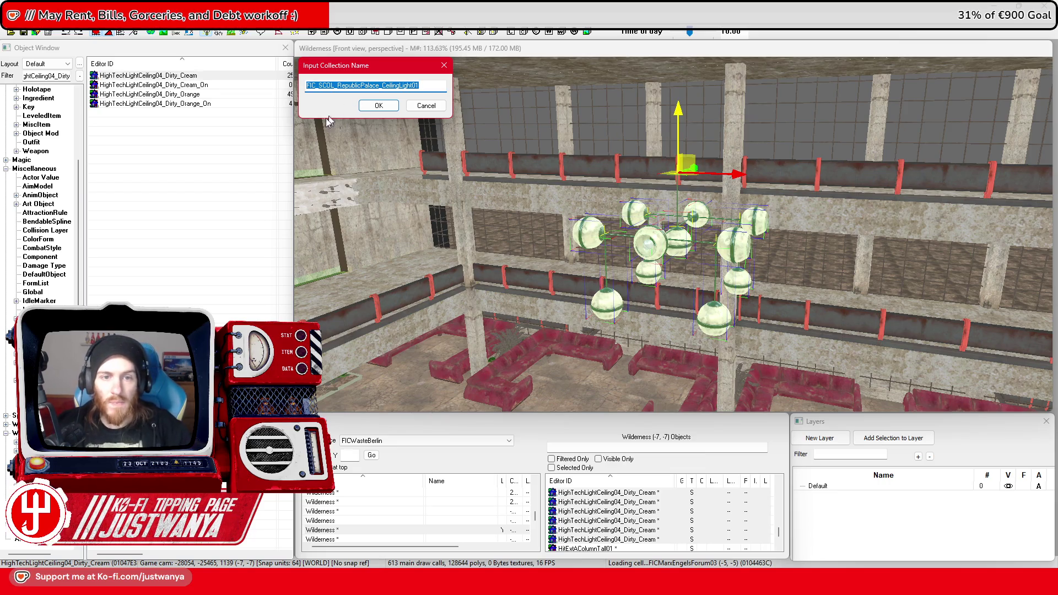
pyautogui.click(379, 106)
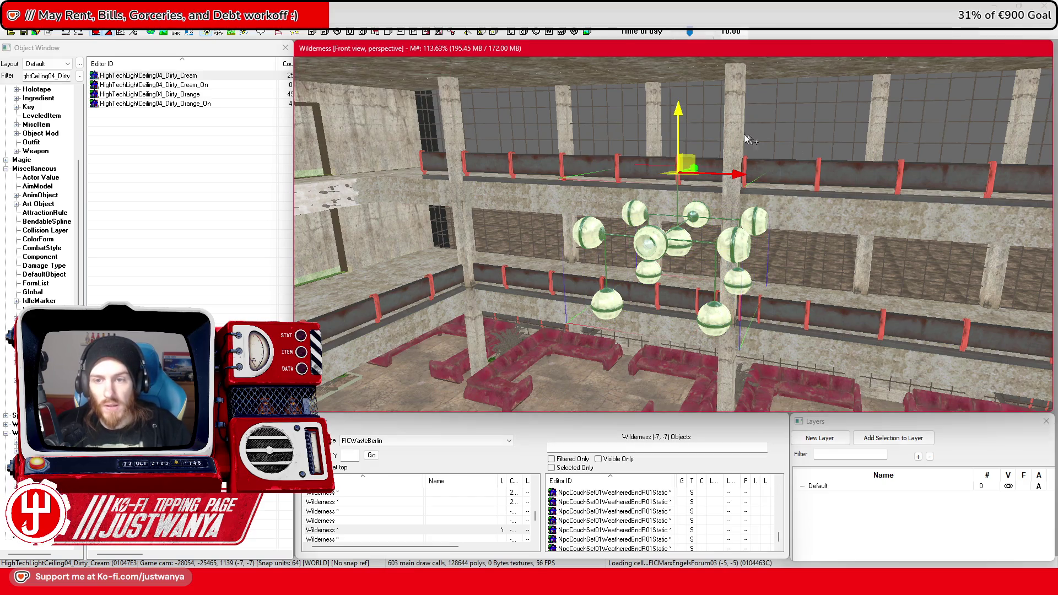
pyautogui.moveTo(682, 114); pyautogui.dragTo(681, 55)
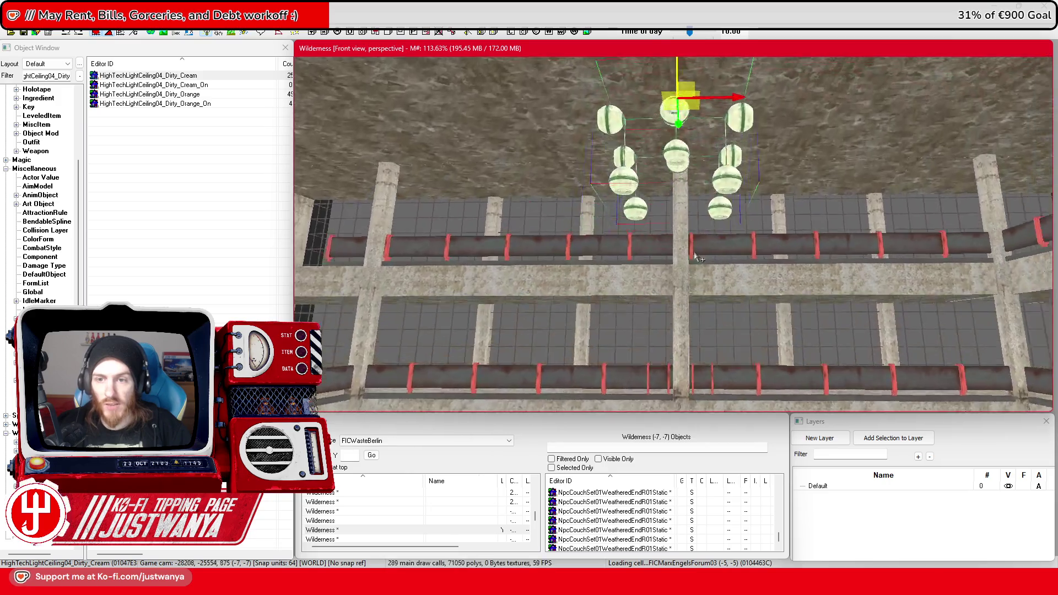
# Duplicate the chandelier collection three times, sliding copies into rows across the ceiling
pyautogui.moveTo(699, 259); pyautogui.dragTo(700, 252)
pyautogui.scroll(-10, 697, 250)
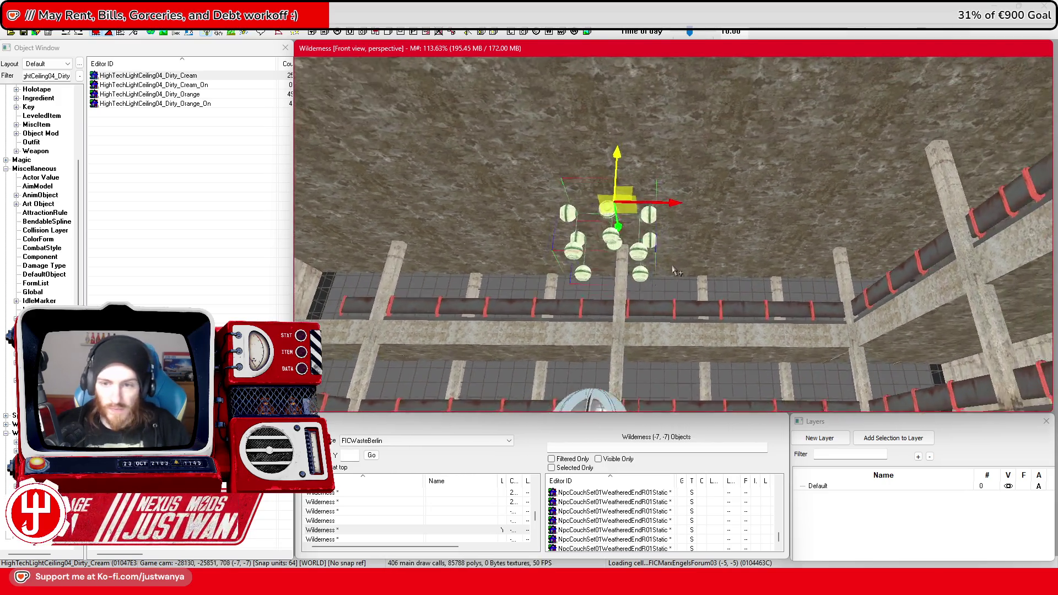
pyautogui.hotkey('ctrl', 'd')
pyautogui.moveTo(673, 270)
pyautogui.mouseDown()
pyautogui.moveTo(703, 270)
pyautogui.moveTo(863, 183)
pyautogui.moveTo(605, 182)
pyautogui.mouseUp()
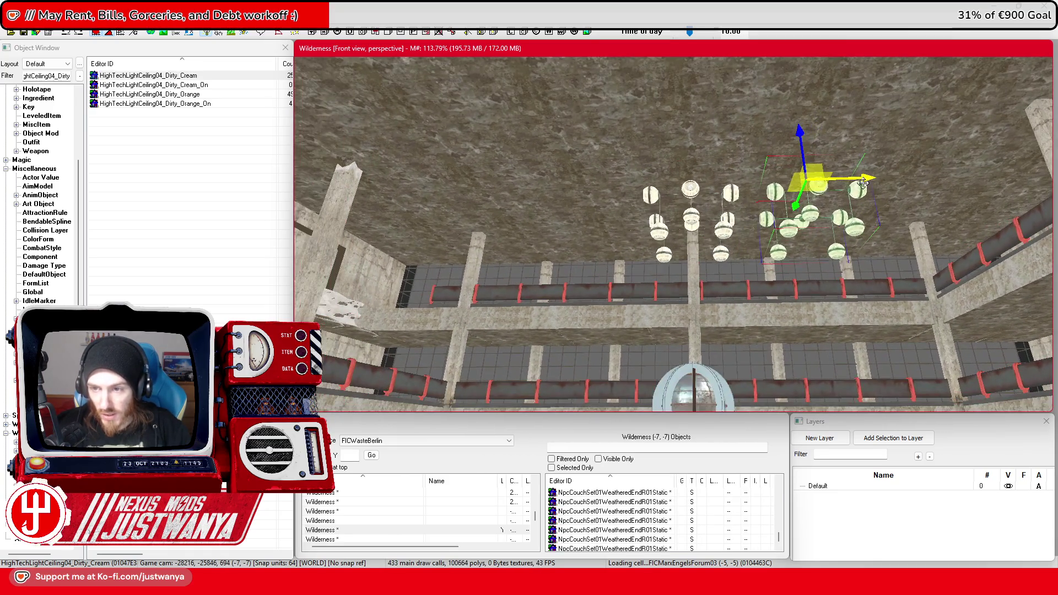
pyautogui.hotkey('ctrl', 'd')
pyautogui.hotkey('ctrl', 'd')
pyautogui.moveTo(763, 189); pyautogui.dragTo(611, 192)
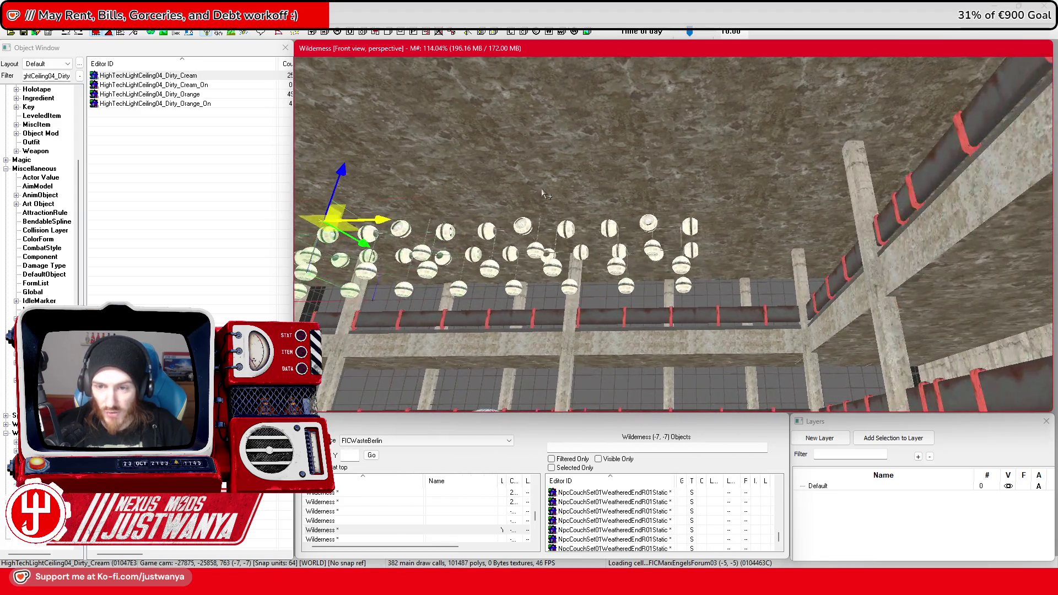
pyautogui.moveTo(586, 231)
pyautogui.mouseDown()
pyautogui.moveTo(675, 239)
pyautogui.moveTo(777, 192)
pyautogui.moveTo(771, 182)
pyautogui.moveTo(649, 198)
pyautogui.mouseUp()
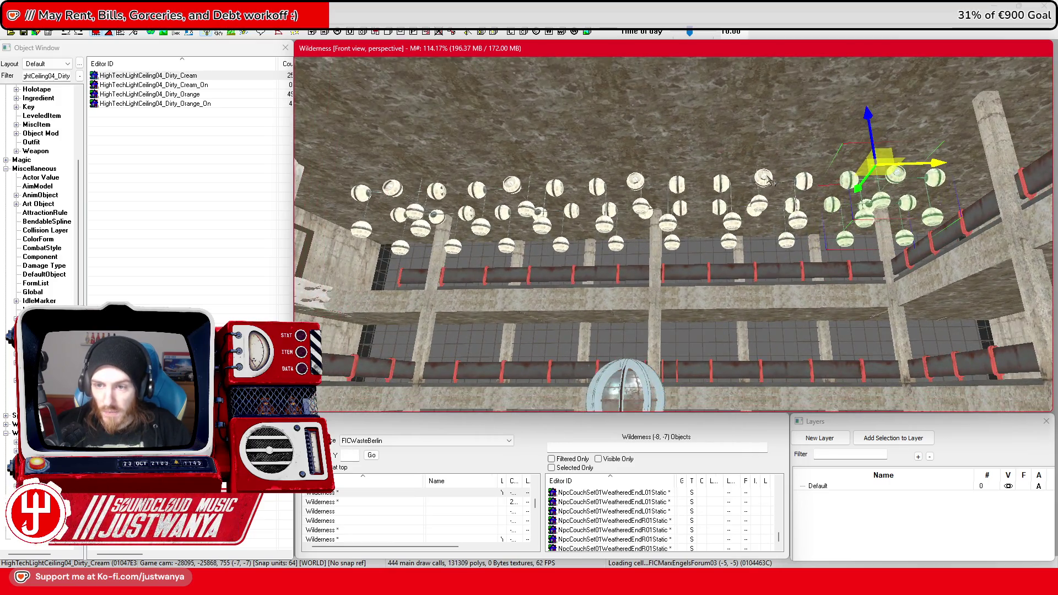
pyautogui.hotkey('ctrl', 'd')
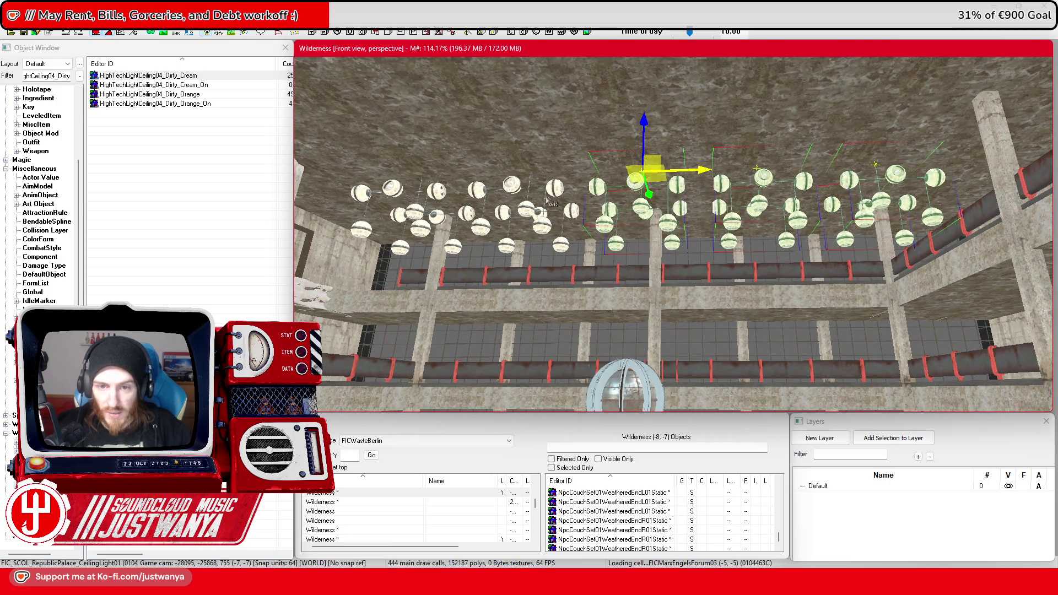
pyautogui.moveTo(508, 190)
pyautogui.mouseDown()
pyautogui.moveTo(529, 243)
pyautogui.moveTo(626, 229)
pyautogui.moveTo(796, 166)
pyautogui.moveTo(801, 199)
pyautogui.moveTo(663, 183)
pyautogui.moveTo(800, 224)
pyautogui.mouseUp()
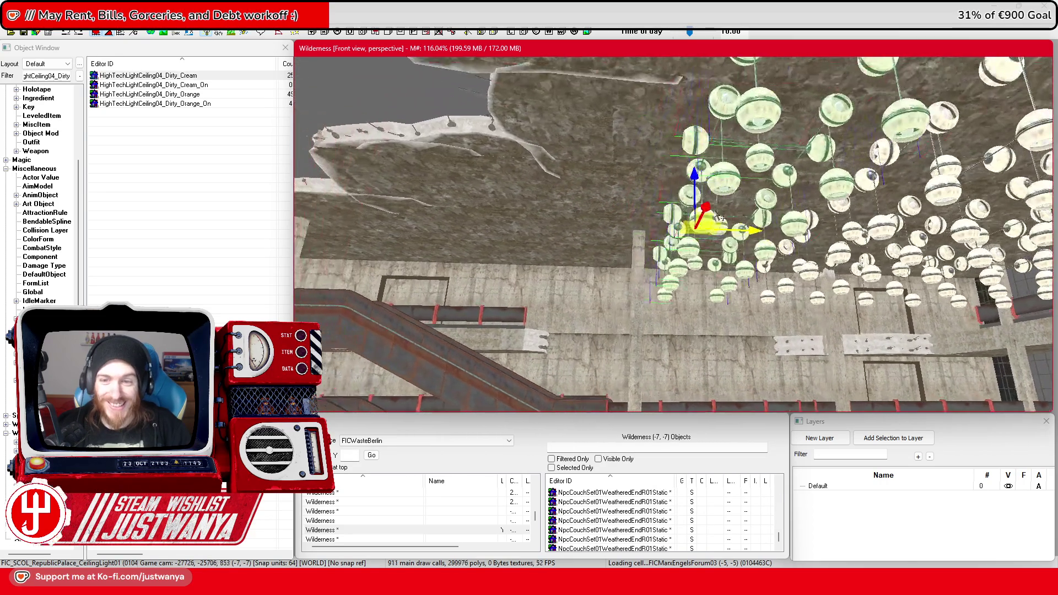
pyautogui.moveTo(787, 269); pyautogui.dragTo(710, 269)
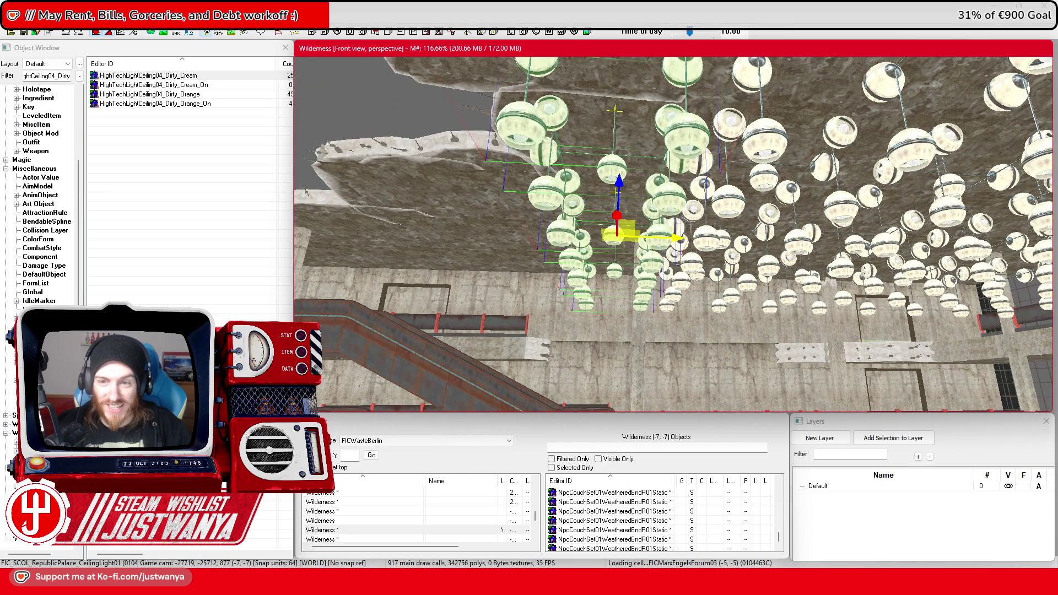
pyautogui.moveTo(647, 233)
pyautogui.mouseDown()
pyautogui.moveTo(679, 171)
pyautogui.moveTo(715, 299)
pyautogui.moveTo(683, 207)
pyautogui.moveTo(616, 229)
pyautogui.moveTo(659, 221)
pyautogui.moveTo(633, 184)
pyautogui.moveTo(629, 239)
pyautogui.mouseUp()
# Save the work with Ctrl+S and raise the view over the hall
pyautogui.scroll(-1, 629, 238)
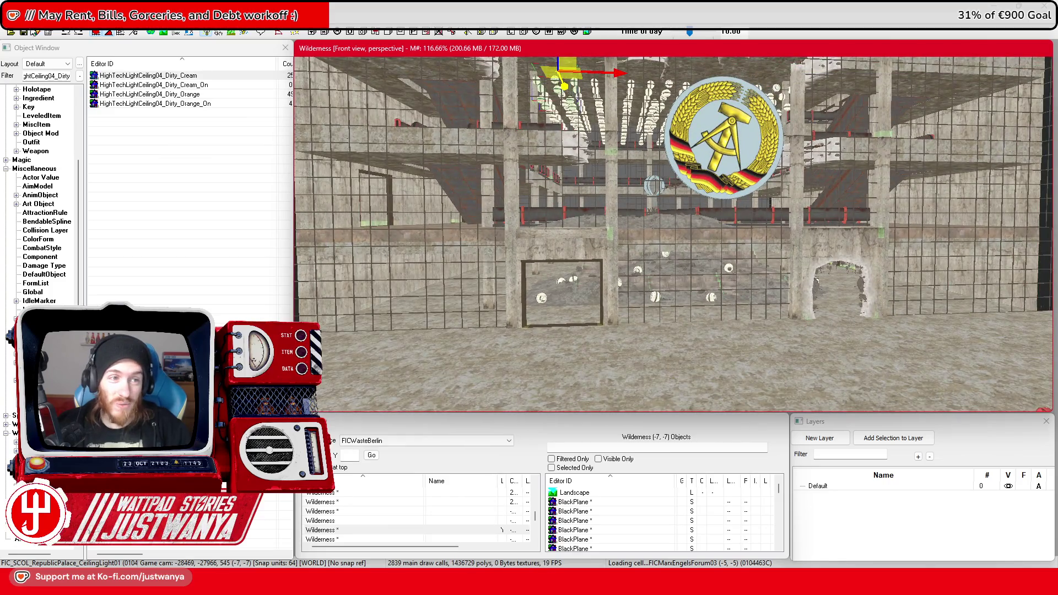
pyautogui.hotkey('ctrl', 's')
pyautogui.scroll(2, 611, 278)
pyautogui.moveTo(612, 279); pyautogui.dragTo(609, 292)
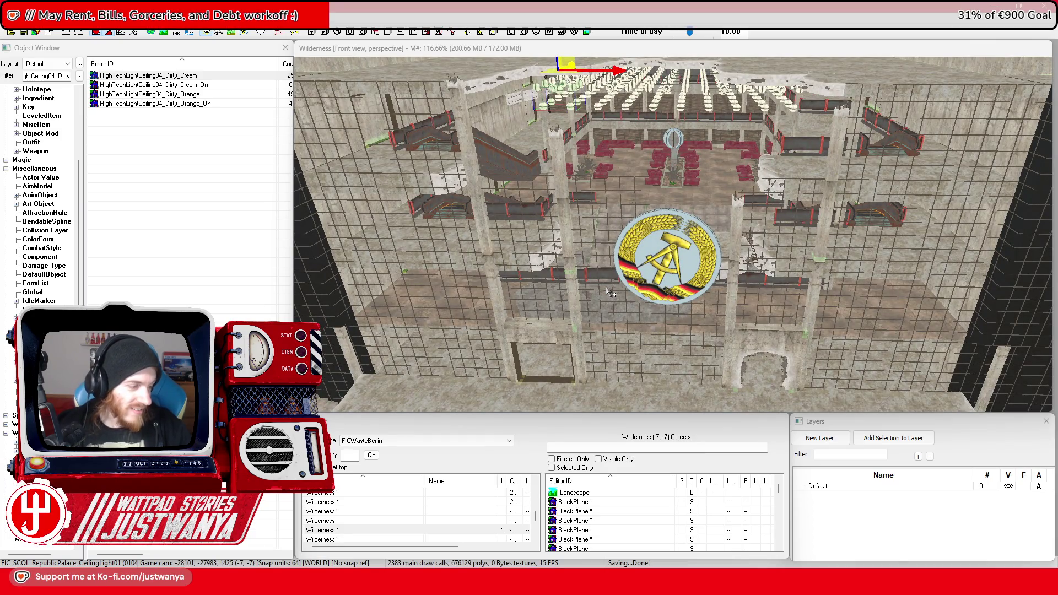
pyautogui.scroll(5, 609, 292)
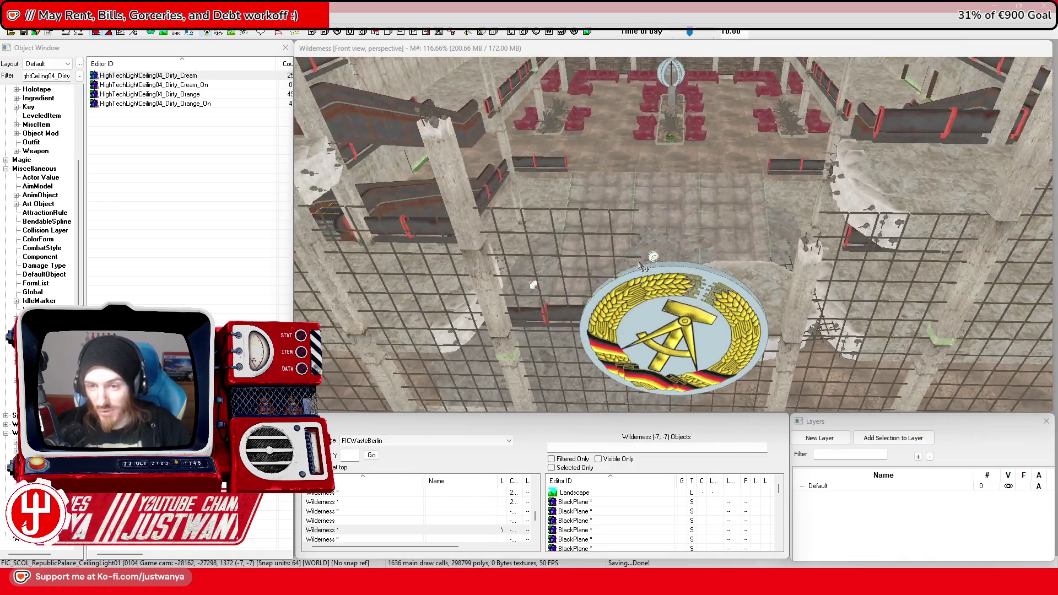
pyautogui.scroll(3, 641, 266)
# Inspect the floor pieces by the stairs and in the hall, then save the plugin
pyautogui.click(821, 259)
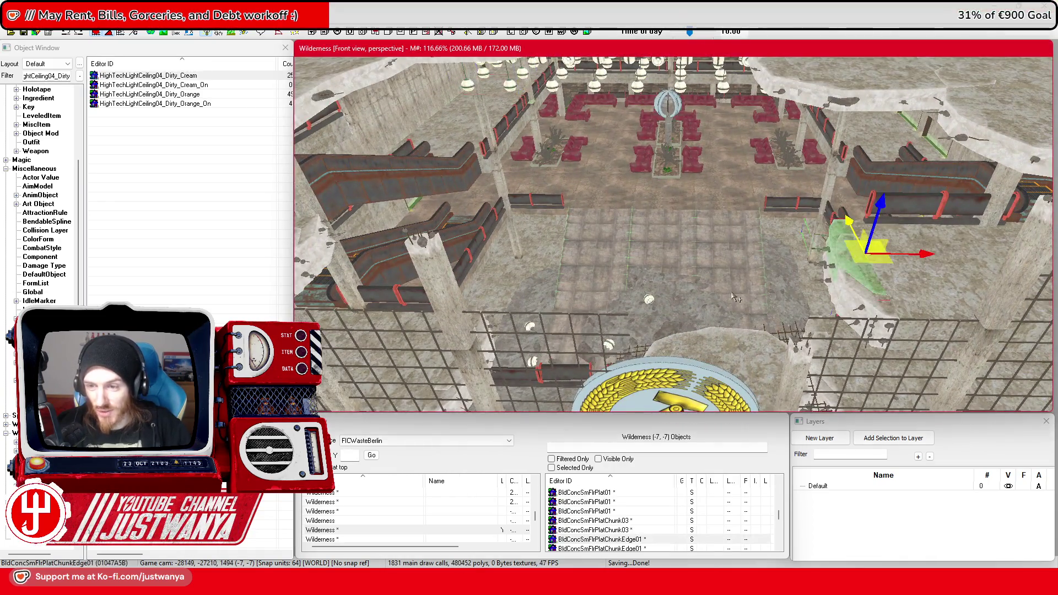
pyautogui.moveTo(821, 259)
pyautogui.mouseDown()
pyautogui.moveTo(739, 256)
pyautogui.moveTo(798, 249)
pyautogui.moveTo(659, 302)
pyautogui.moveTo(682, 280)
pyautogui.moveTo(682, 353)
pyautogui.mouseUp()
pyautogui.click(656, 303)
pyautogui.press('f')
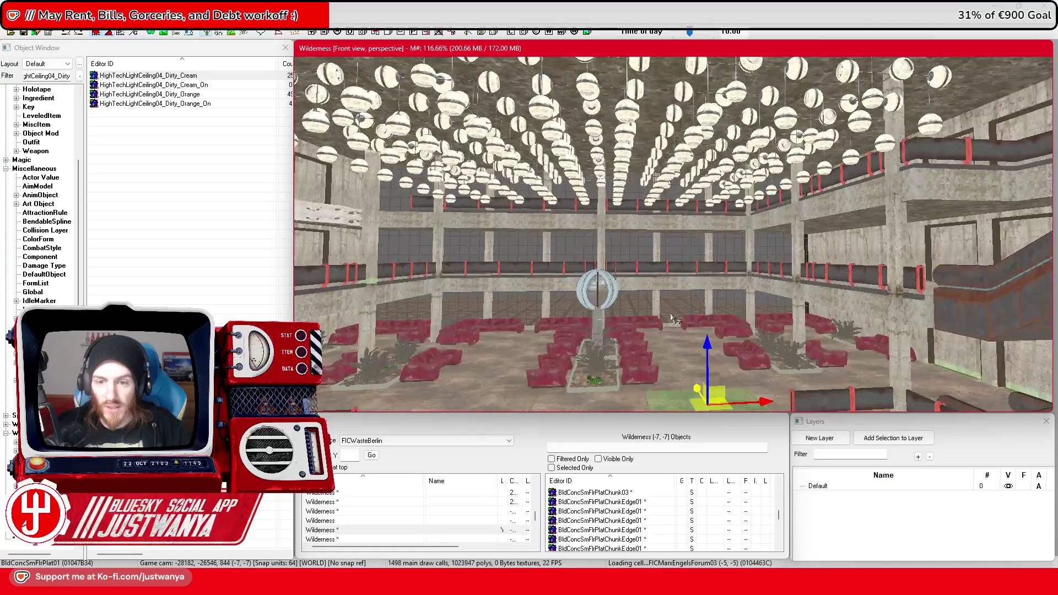
pyautogui.click(23, 33)
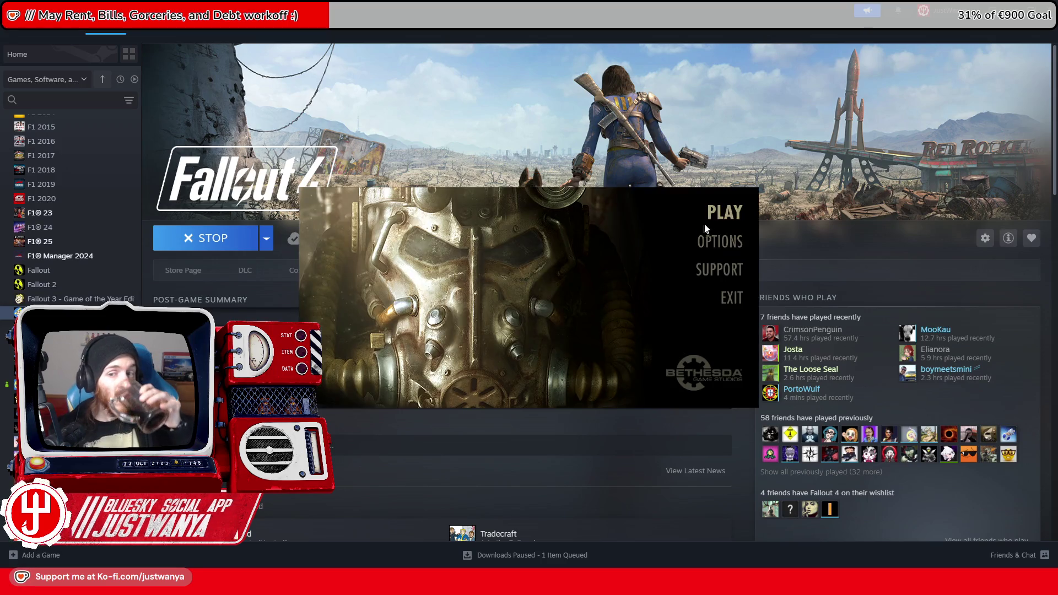
# Launch Fallout 4 and run the console command 'coc FlCRepublicPalaceExt01' to reach the palace
pyautogui.click(715, 216)
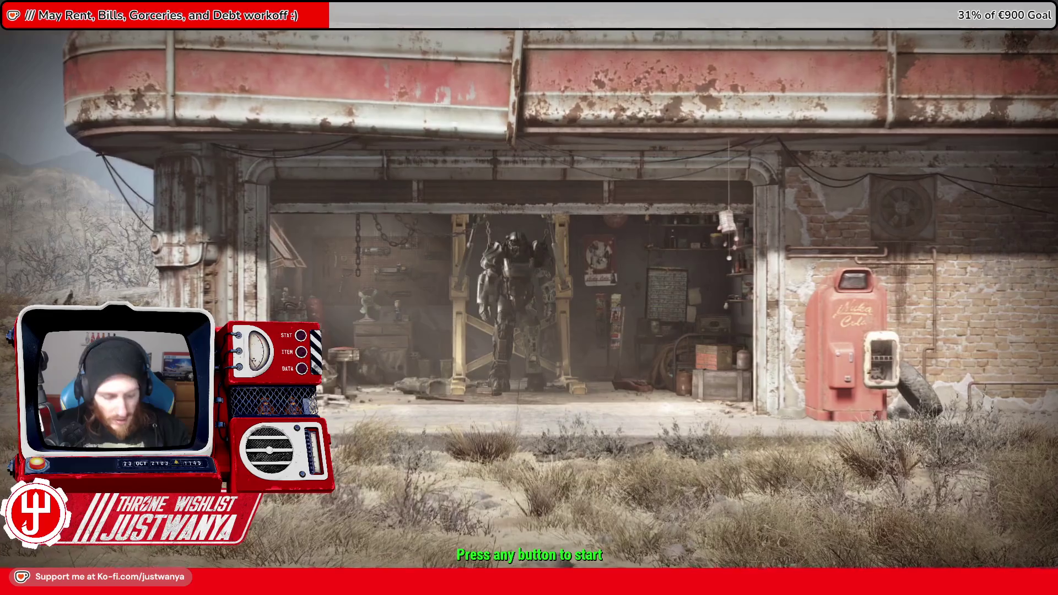
pyautogui.hotkey('alt', 'Tab')
pyautogui.press('Tab')
pyautogui.press('Tab')
pyautogui.press('Tab')
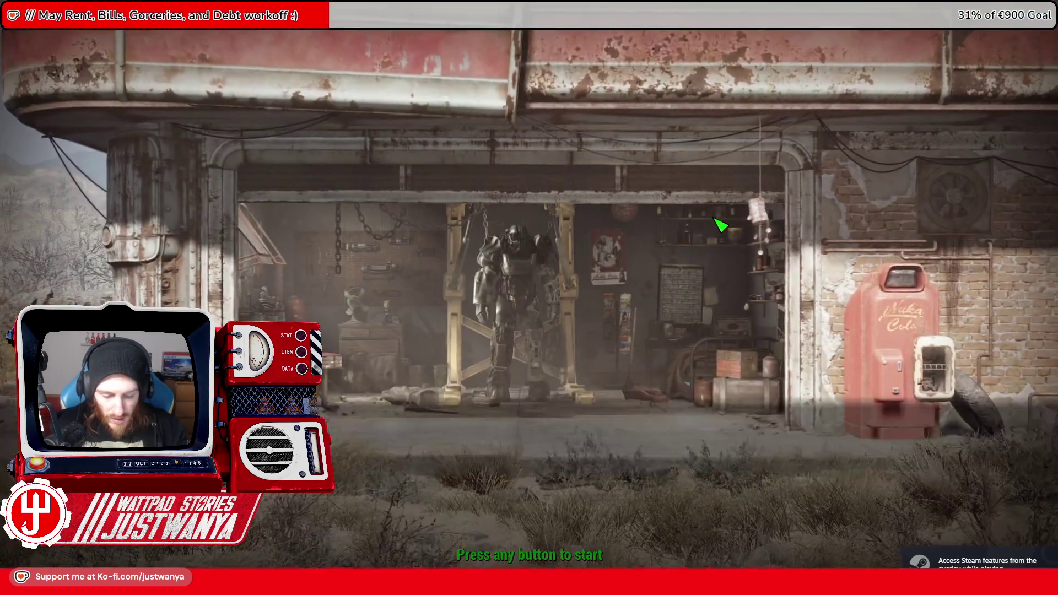
pyautogui.press('`')
pyautogui.write('coc FlCRepublic')
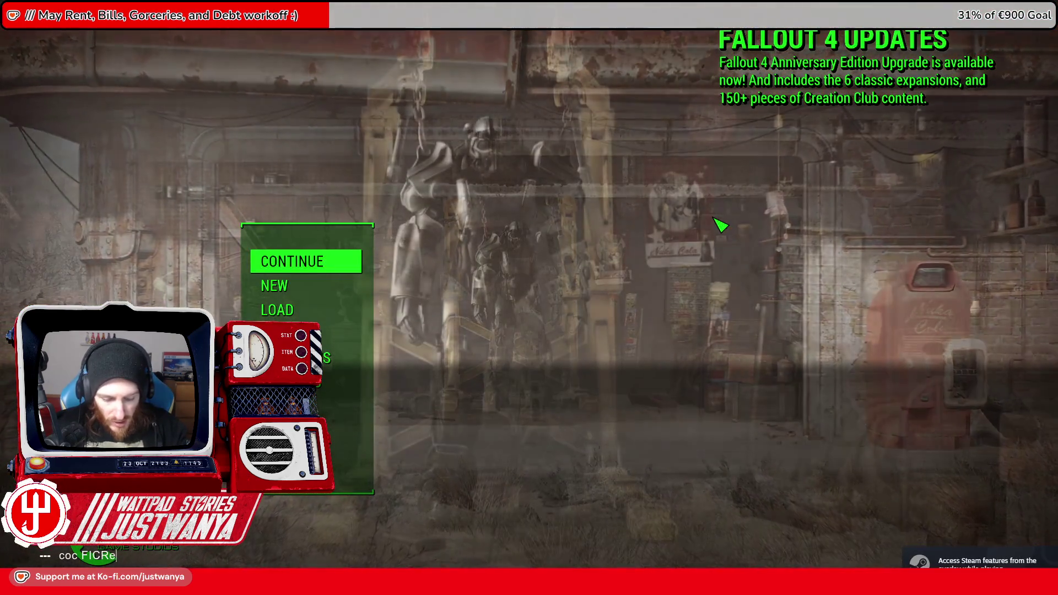
pyautogui.write('PalaceExt01')
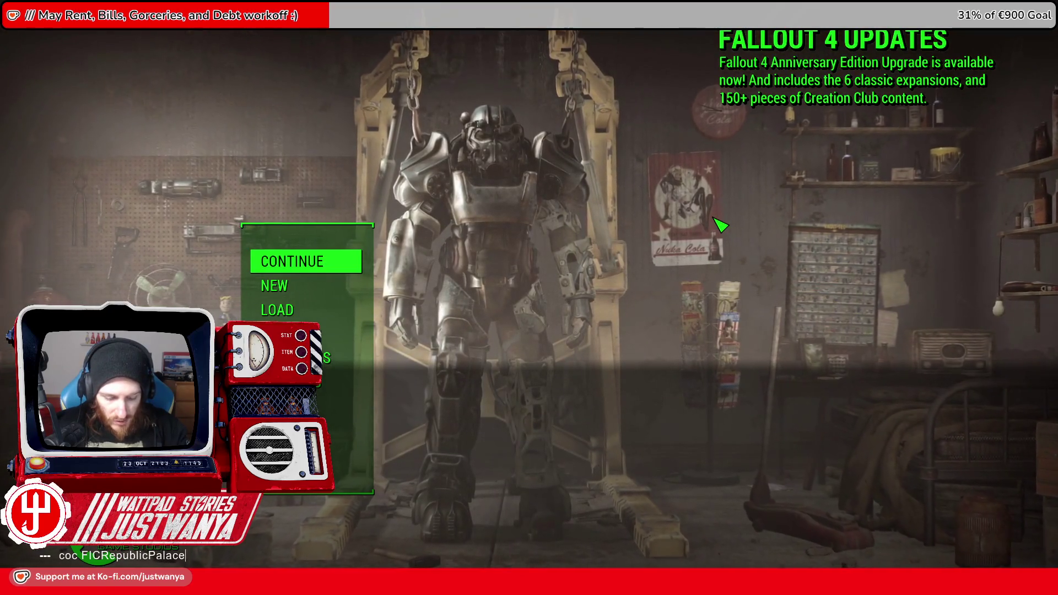
pyautogui.press('Return')
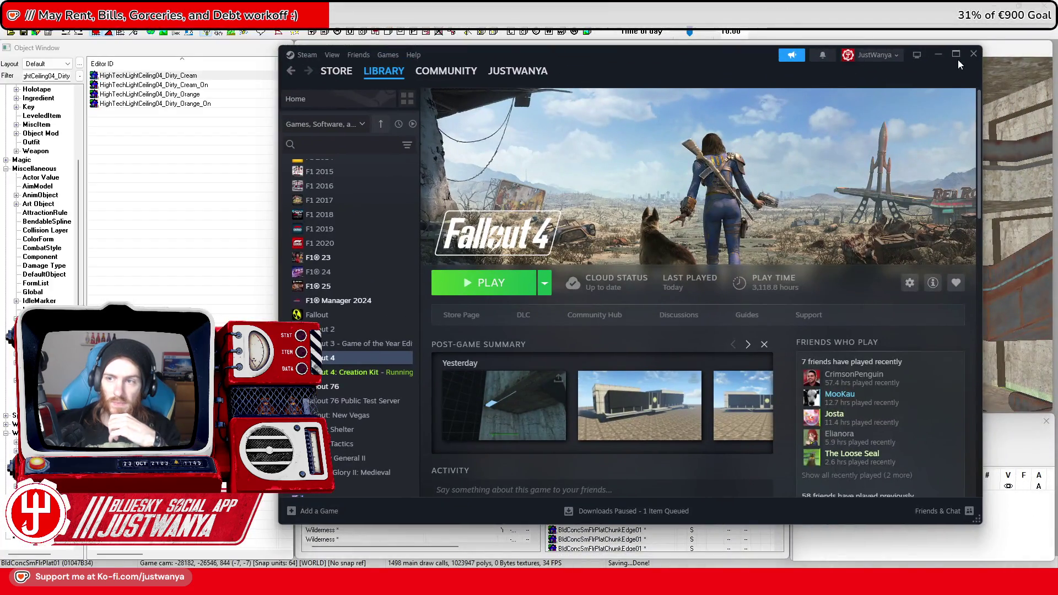
# Relaunch Fallout 4 from Steam and console-travel to the FICRepublic palace cell
pyautogui.click(958, 58)
pyautogui.click(222, 243)
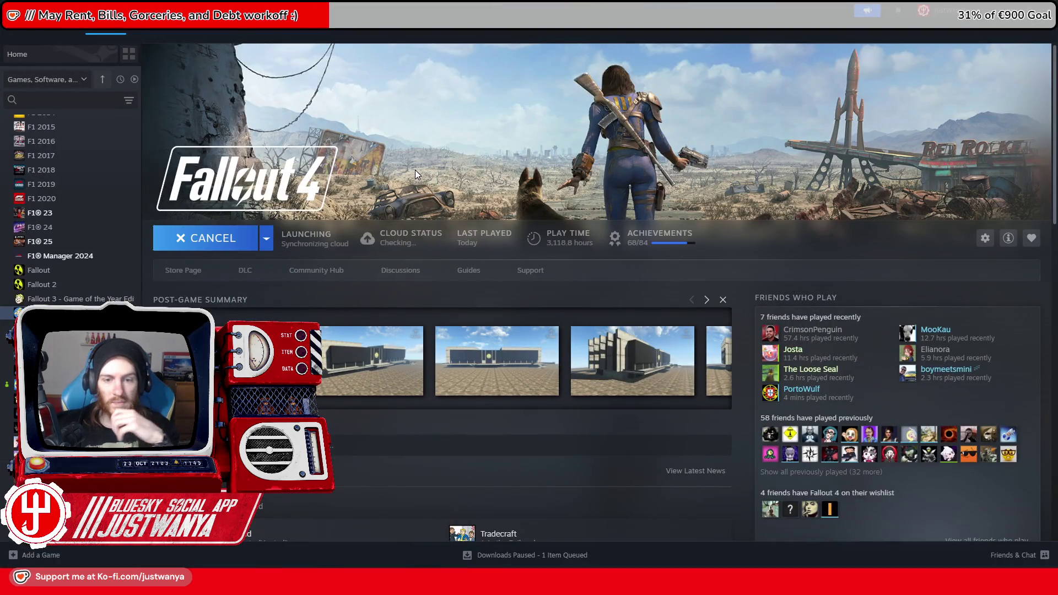
pyautogui.click(727, 213)
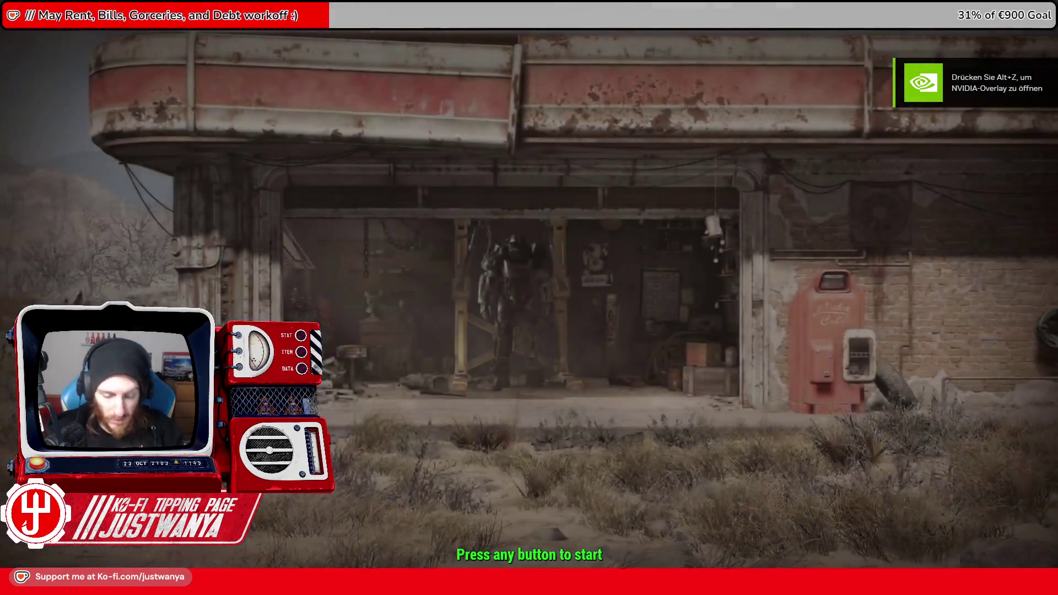
pyautogui.click(737, 213)
pyautogui.write('coc')
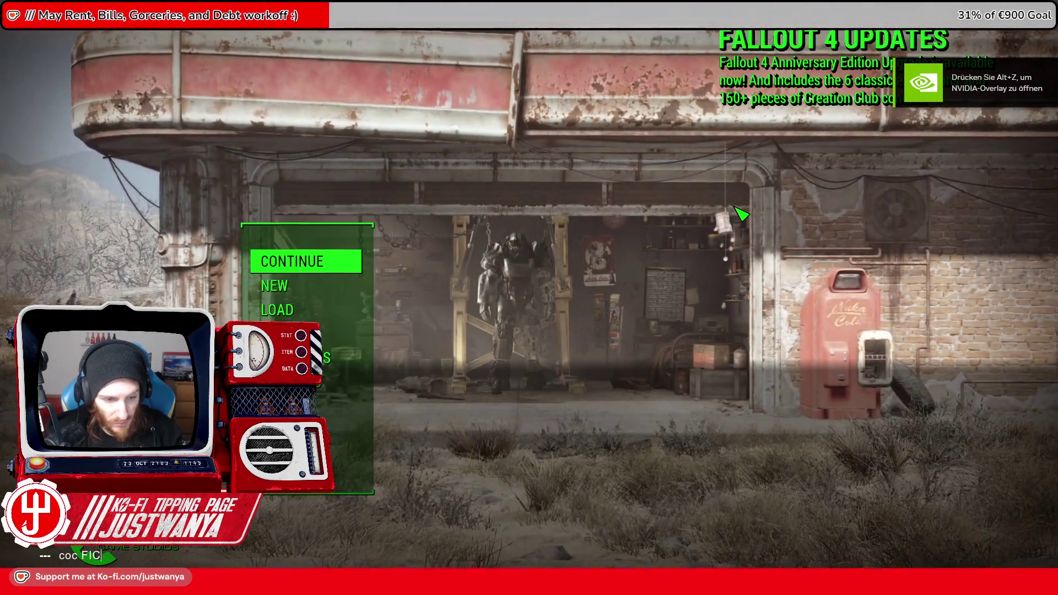
pyautogui.write('FICRepublic')
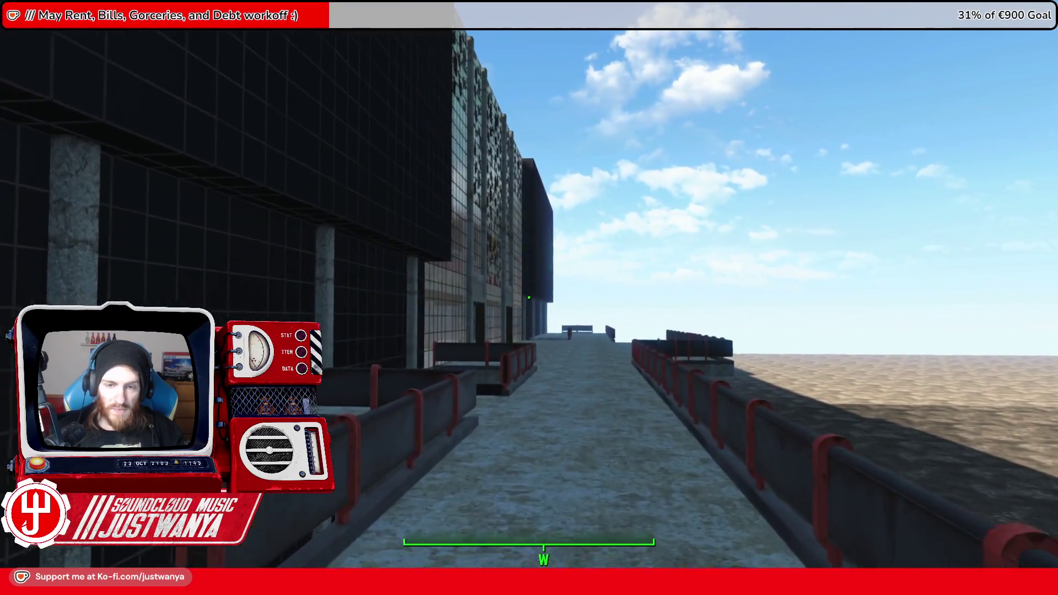
# Walk along the rooftop walkway up to the building's grid-windowed glass facade
pyautogui.press('w')
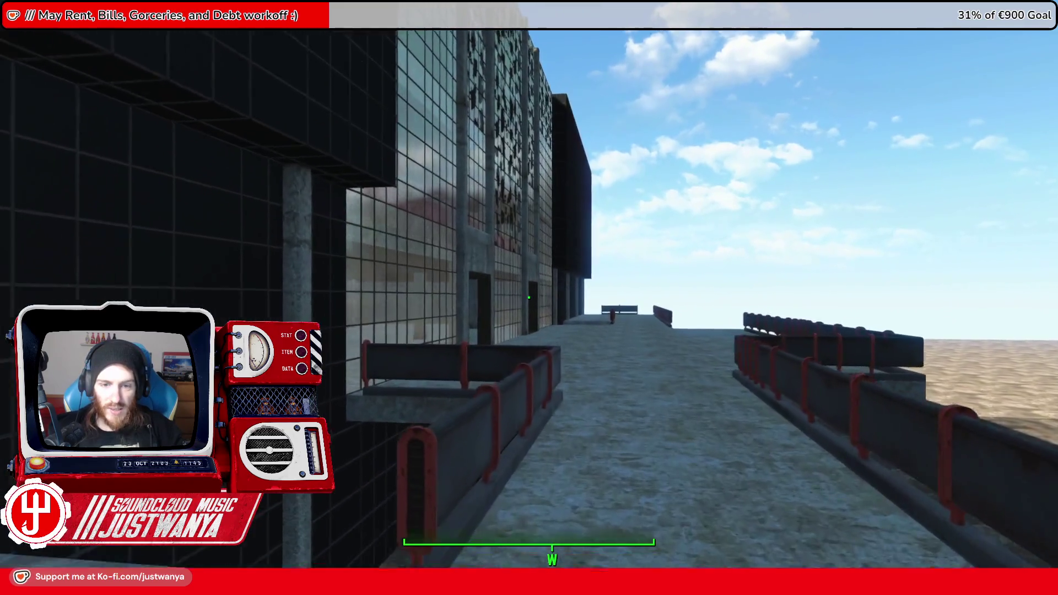
pyautogui.press('w')
pyautogui.press('w')
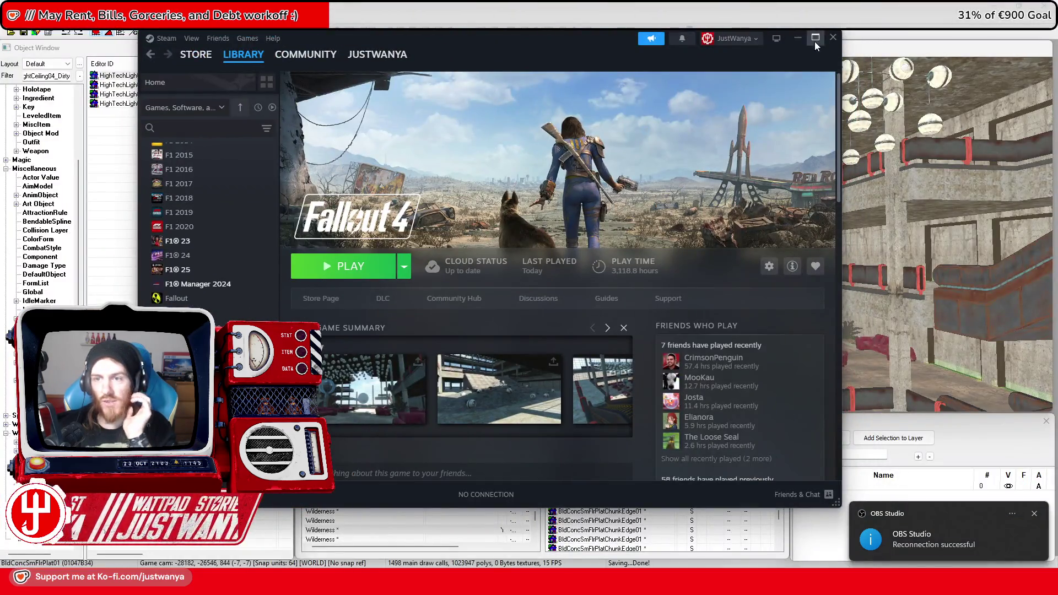
# Maximize Steam, then return to Creation Kit from the taskbar
pyautogui.click(815, 43)
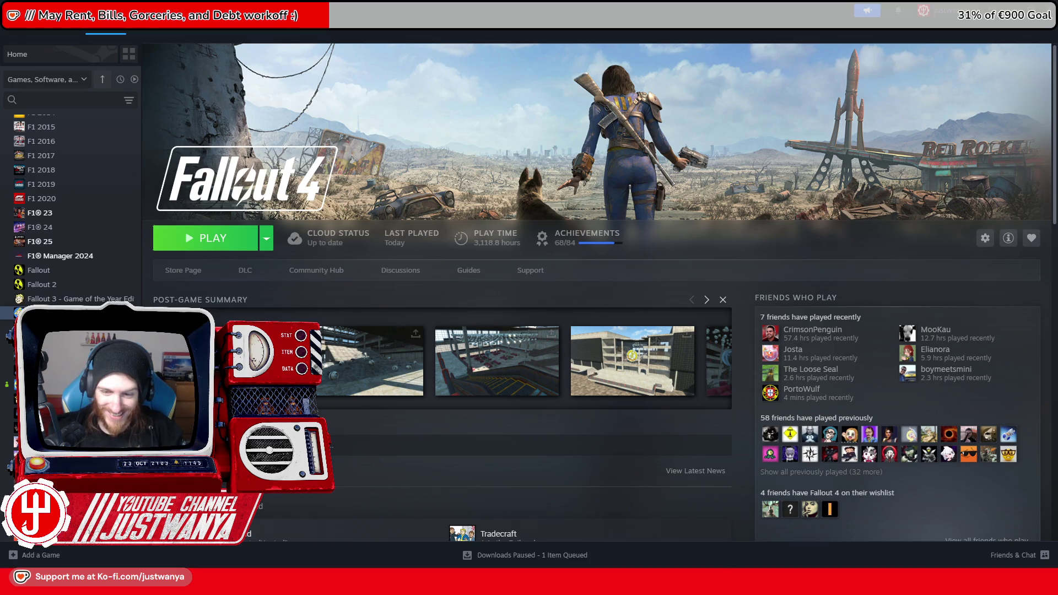
pyautogui.moveTo(703, 563)
pyautogui.click(657, 536)
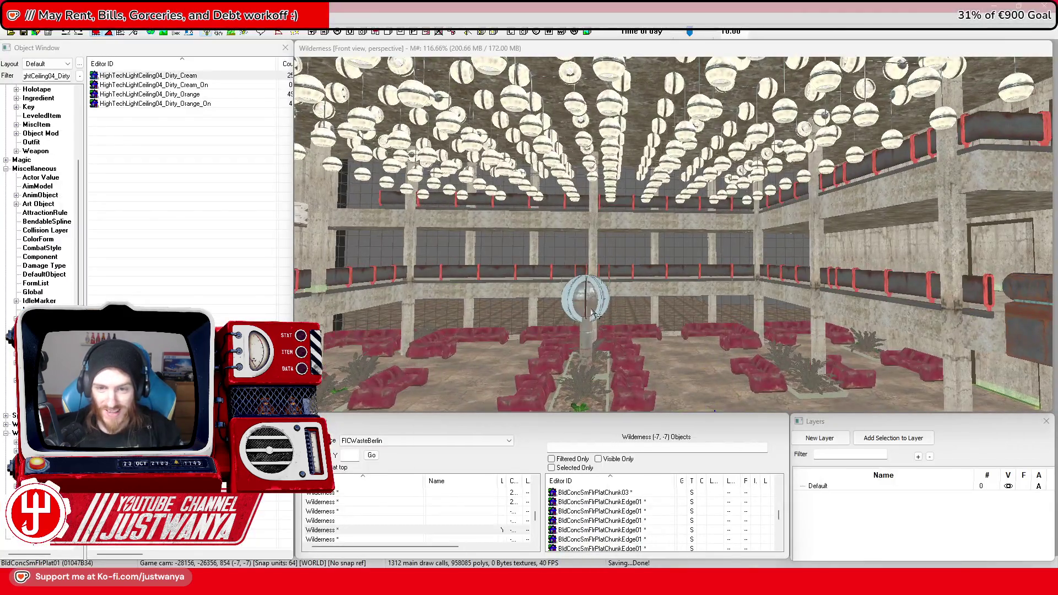
# Select the floor debris pile and zoom out to look down over the hall
pyautogui.scroll(10, 590, 347)
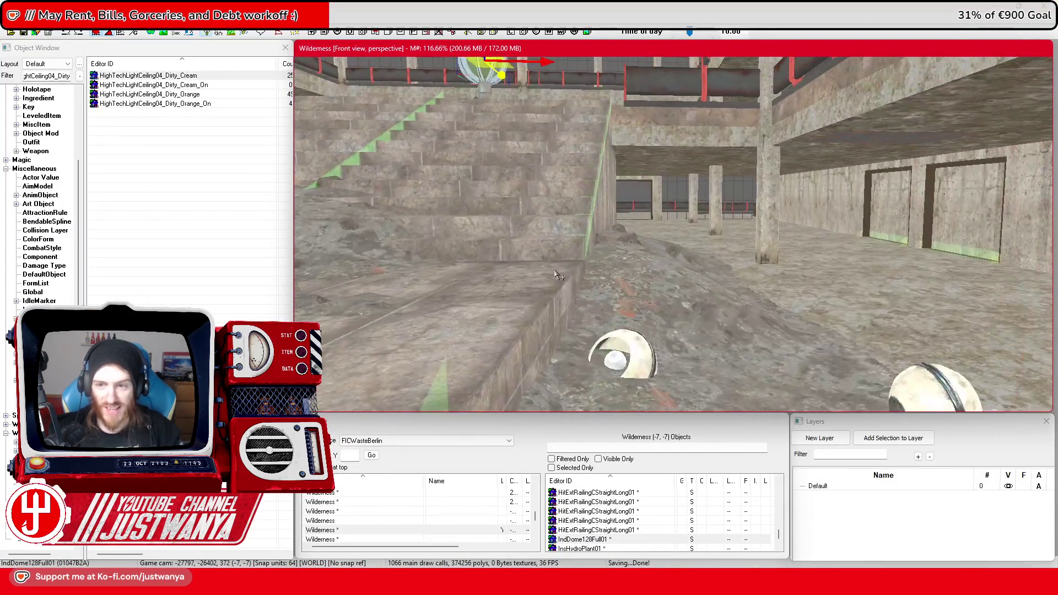
pyautogui.scroll(-3, 559, 275)
pyautogui.click(554, 287)
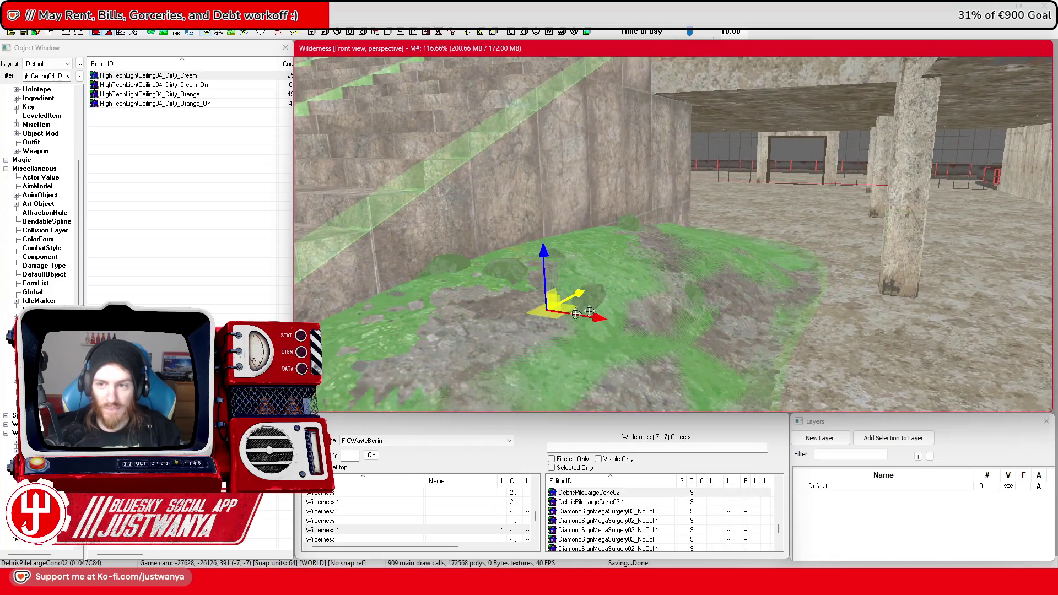
pyautogui.scroll(-5, 550, 310)
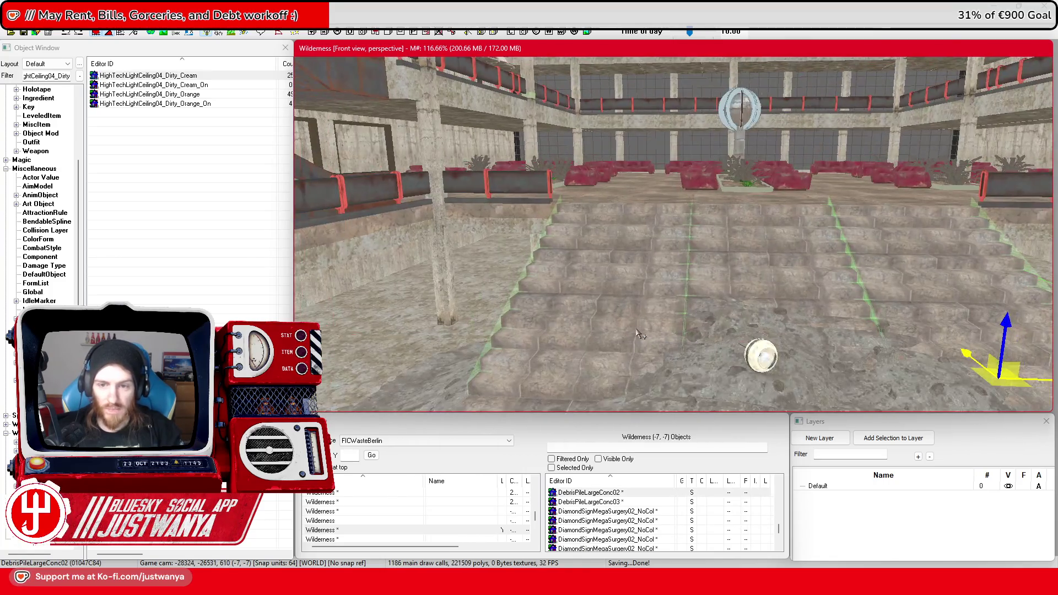
pyautogui.scroll(-8, 639, 334)
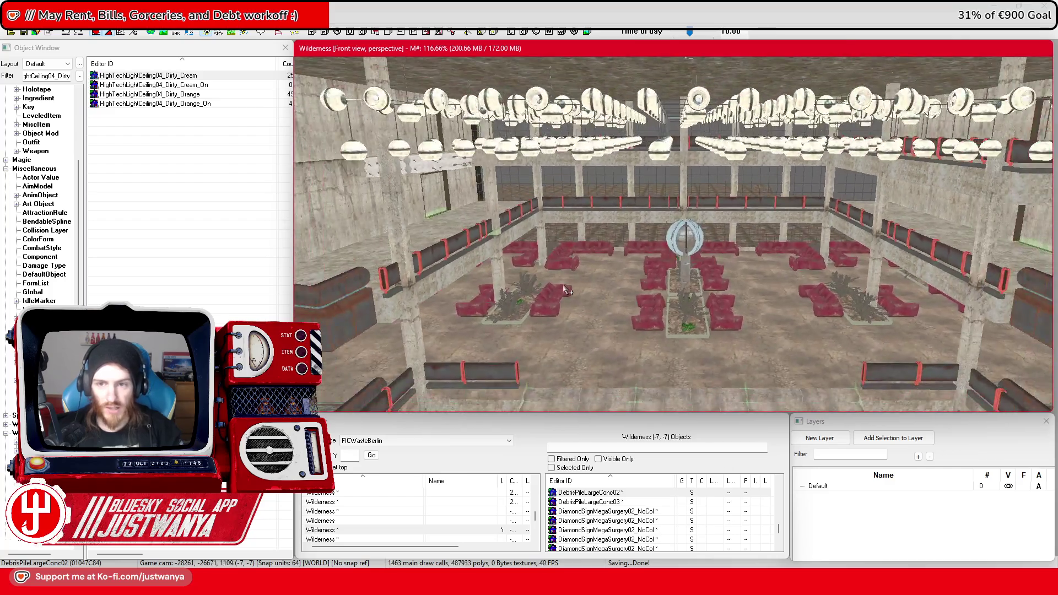
pyautogui.scroll(-8, 567, 291)
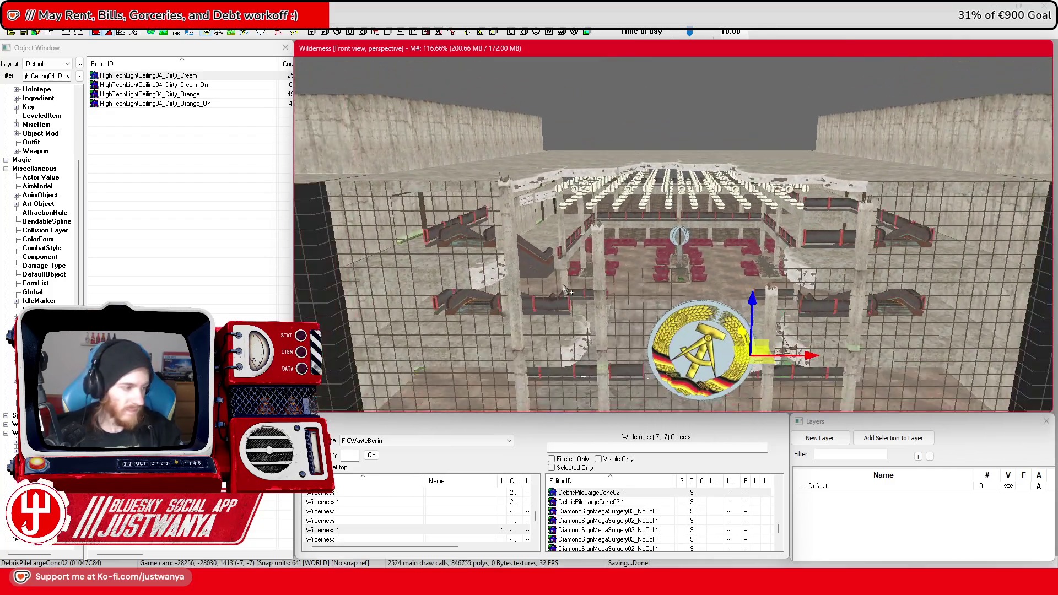
pyautogui.scroll(-8, 566, 289)
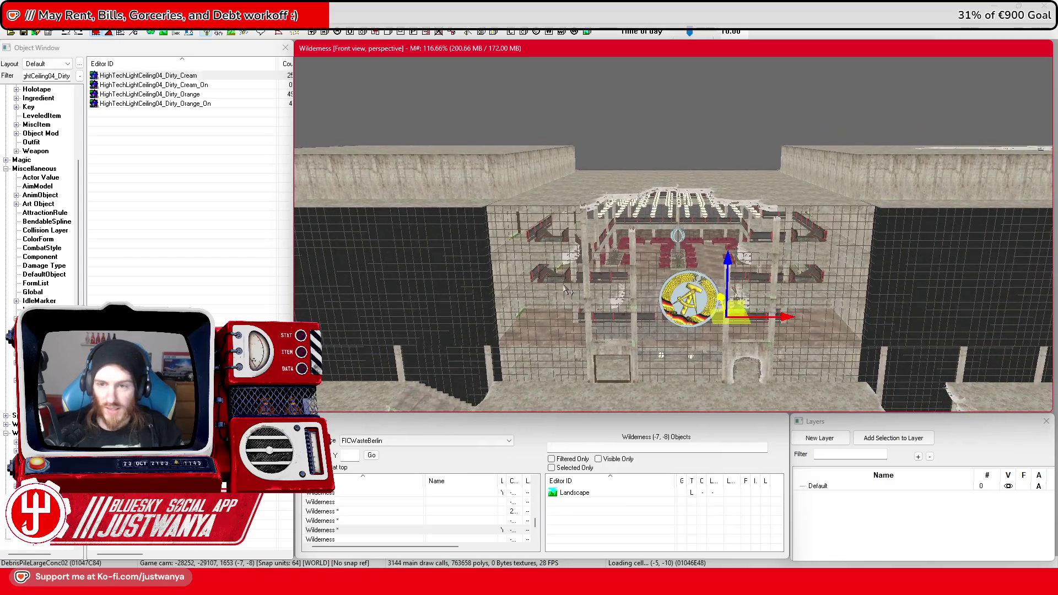
pyautogui.scroll(-8, 566, 284)
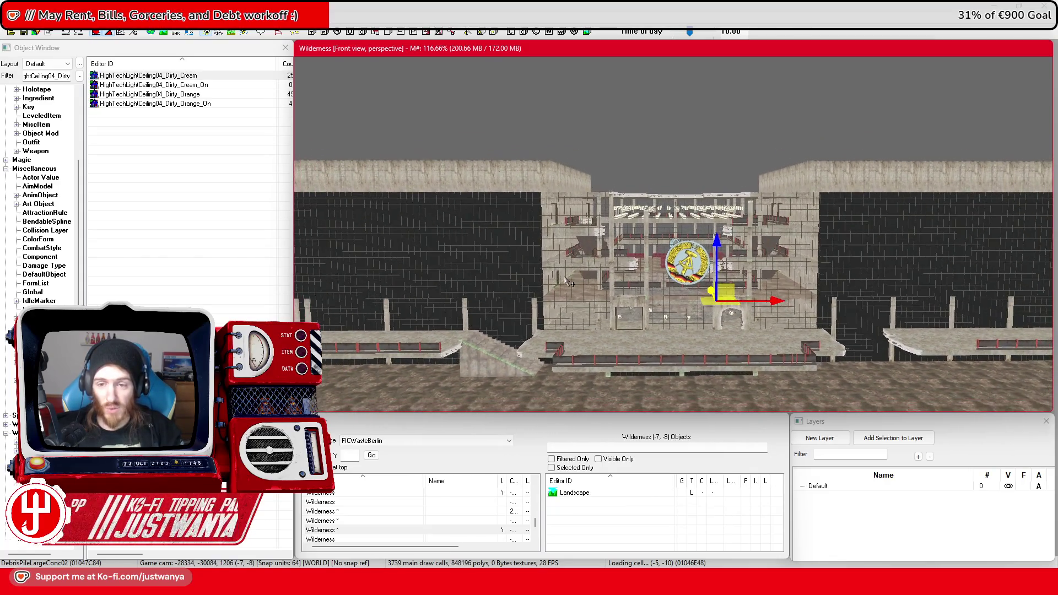
pyautogui.scroll(-8, 566, 282)
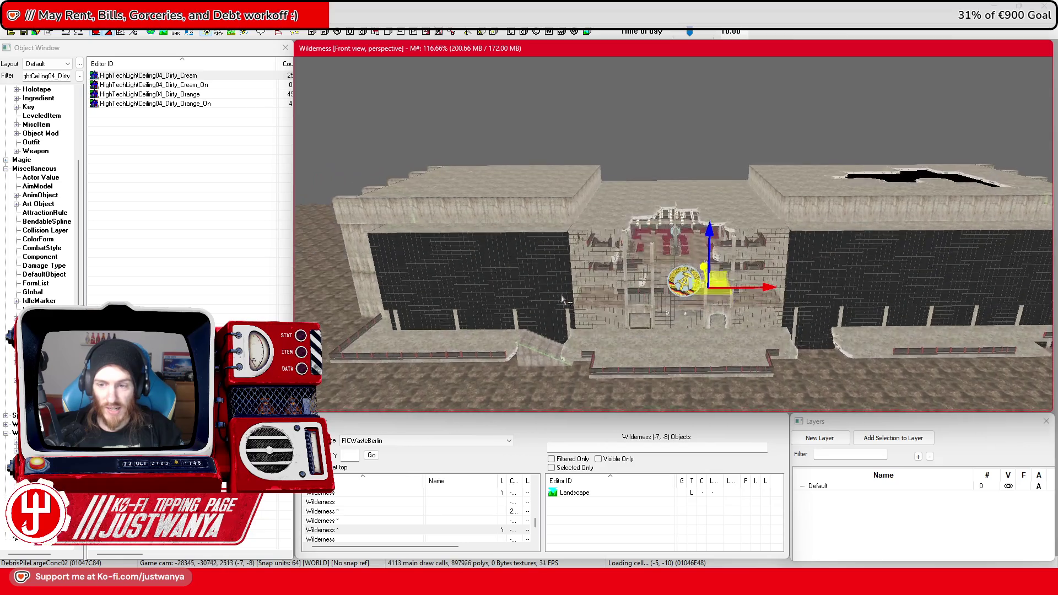
pyautogui.moveTo(514, 276)
pyautogui.mouseDown()
pyautogui.moveTo(767, 332)
pyautogui.moveTo(746, 313)
pyautogui.moveTo(811, 301)
pyautogui.moveTo(464, 303)
pyautogui.moveTo(659, 317)
pyautogui.moveTo(667, 336)
pyautogui.moveTo(656, 300)
pyautogui.mouseUp()
# Inspect the exterior floor plate and the building's front, then switch to Steam
pyautogui.click(667, 333)
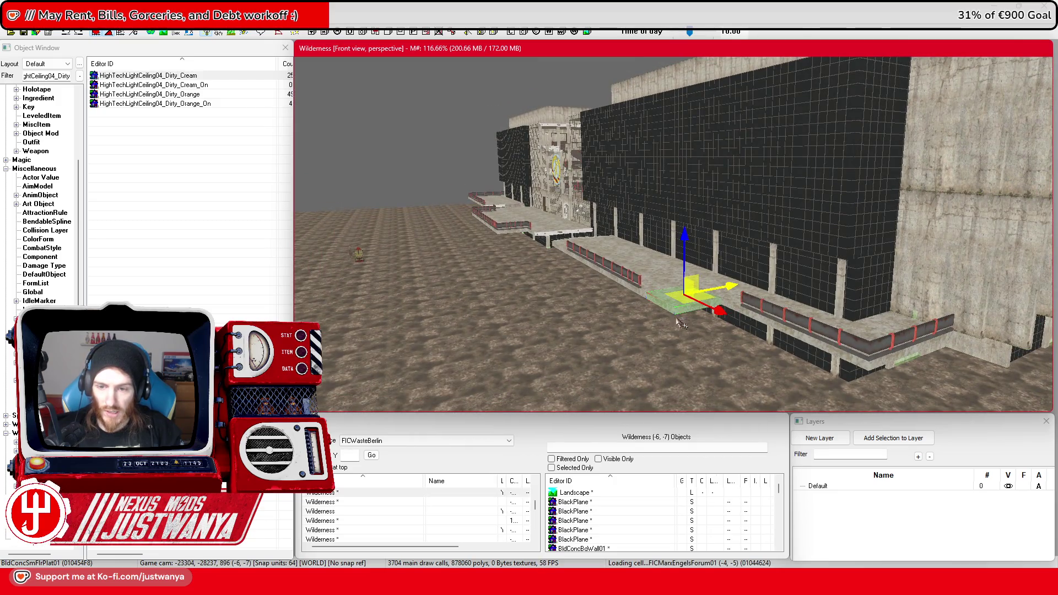
pyautogui.scroll(-1, 619, 329)
pyautogui.moveTo(618, 329)
pyautogui.mouseDown()
pyautogui.moveTo(560, 343)
pyautogui.moveTo(725, 246)
pyautogui.mouseUp()
pyautogui.moveTo(833, 246)
pyautogui.mouseDown()
pyautogui.moveTo(850, 269)
pyautogui.moveTo(616, 148)
pyautogui.moveTo(742, 167)
pyautogui.mouseUp()
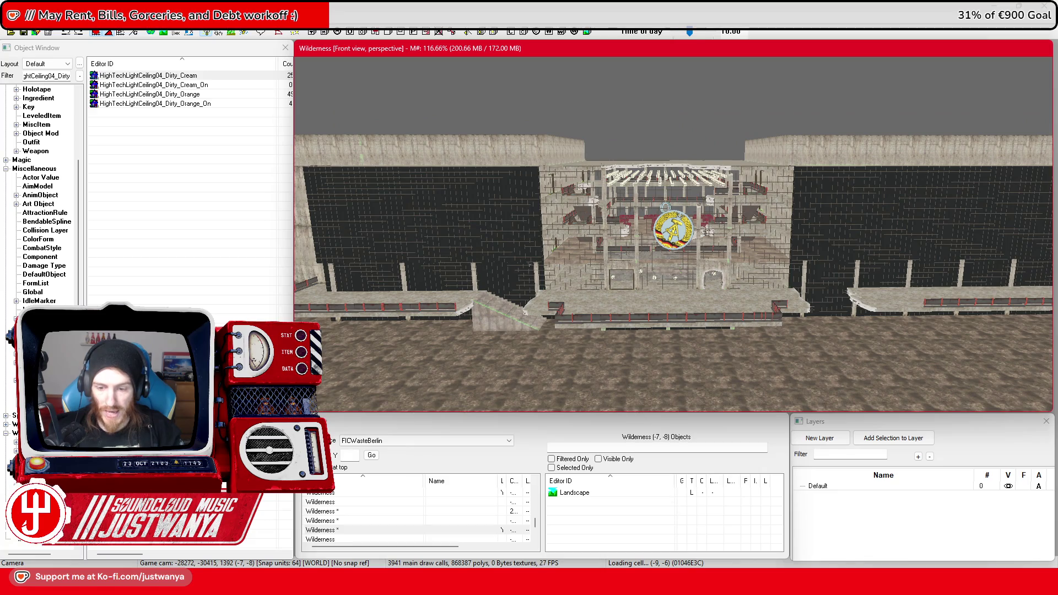
pyautogui.hotkey('alt', 'Tab')
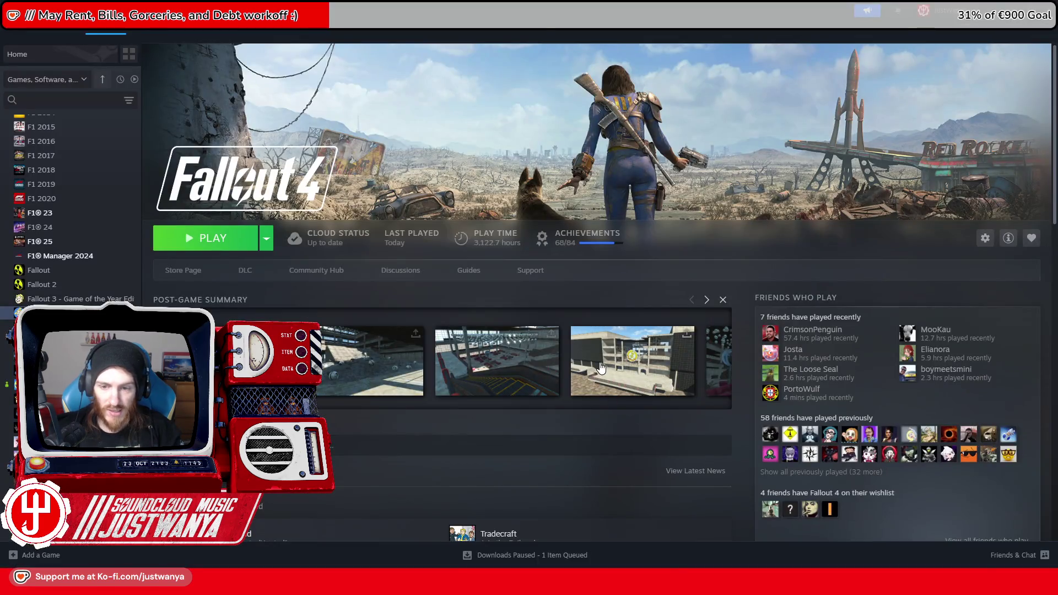
# Reveal the latest Fallout 4 screenshot on disk and maximize its userdata screenshots folder in Explorer
pyautogui.click(600, 366)
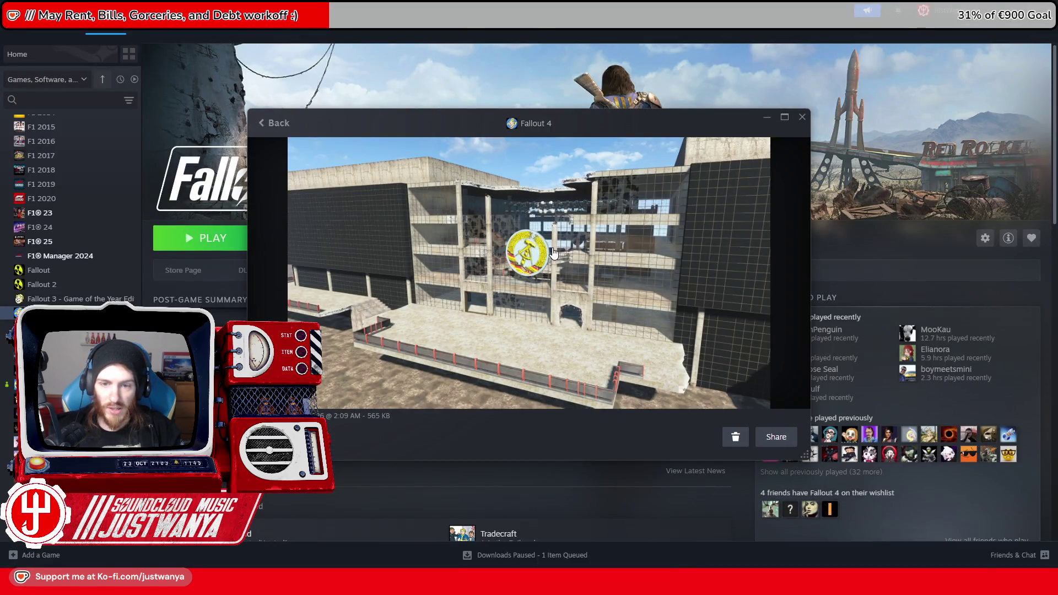
pyautogui.rightClick(594, 292)
pyautogui.click(617, 313)
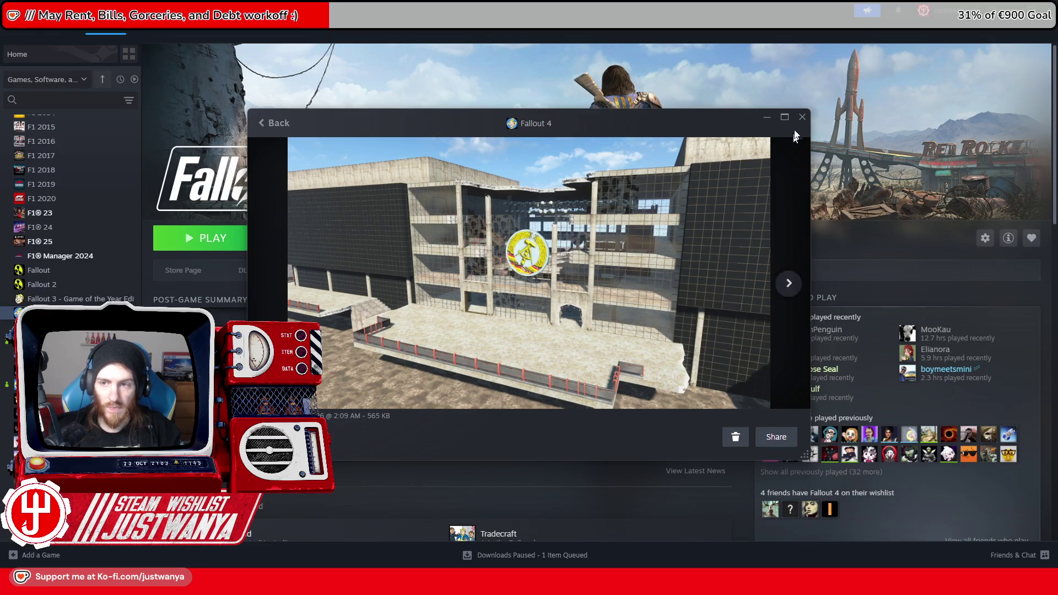
pyautogui.click(803, 117)
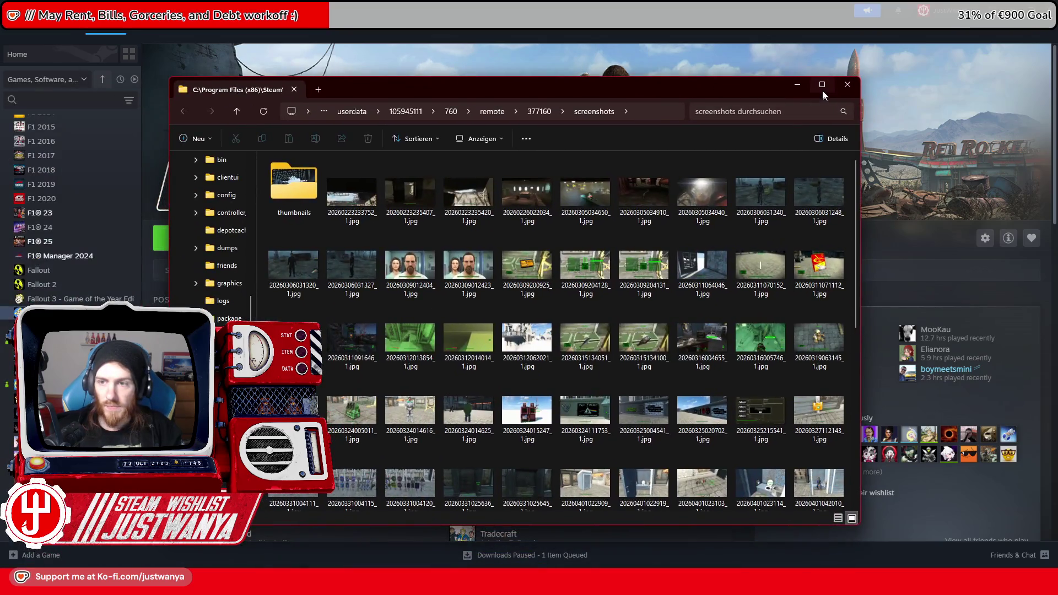
pyautogui.click(822, 87)
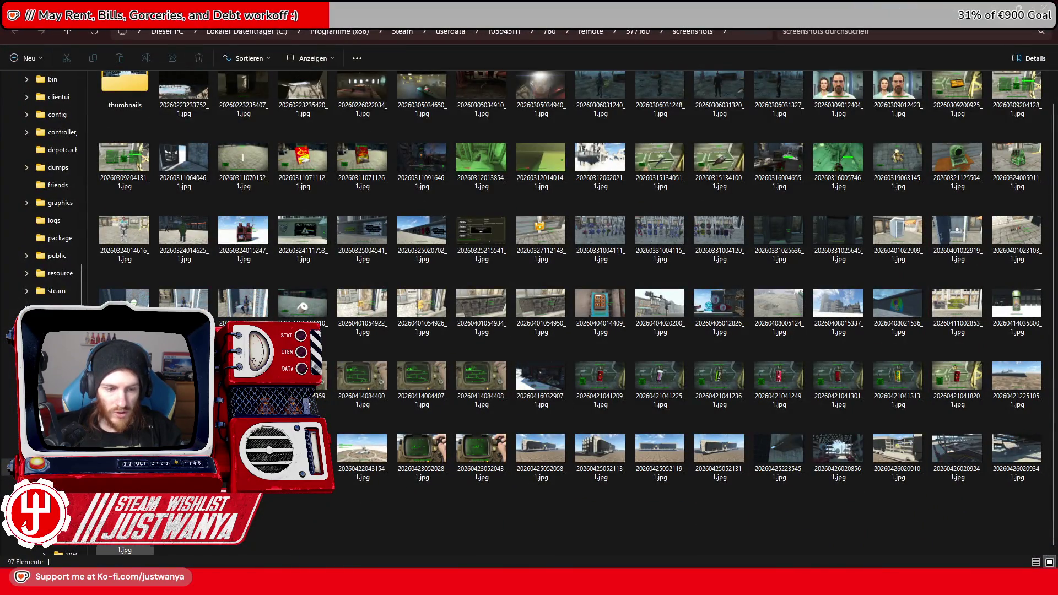
pyautogui.doubleClick(897, 448)
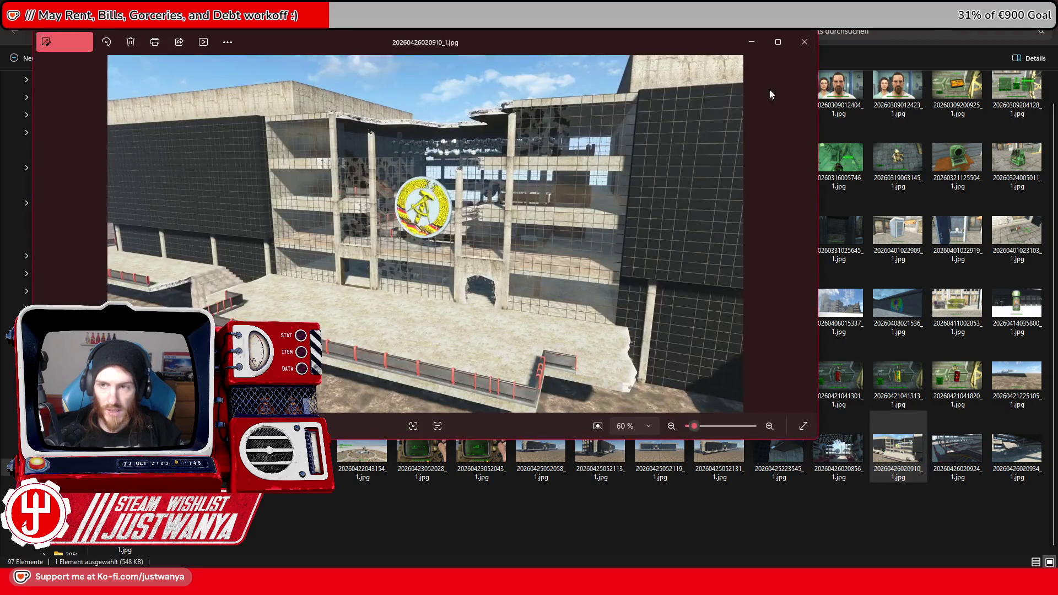
pyautogui.click(779, 42)
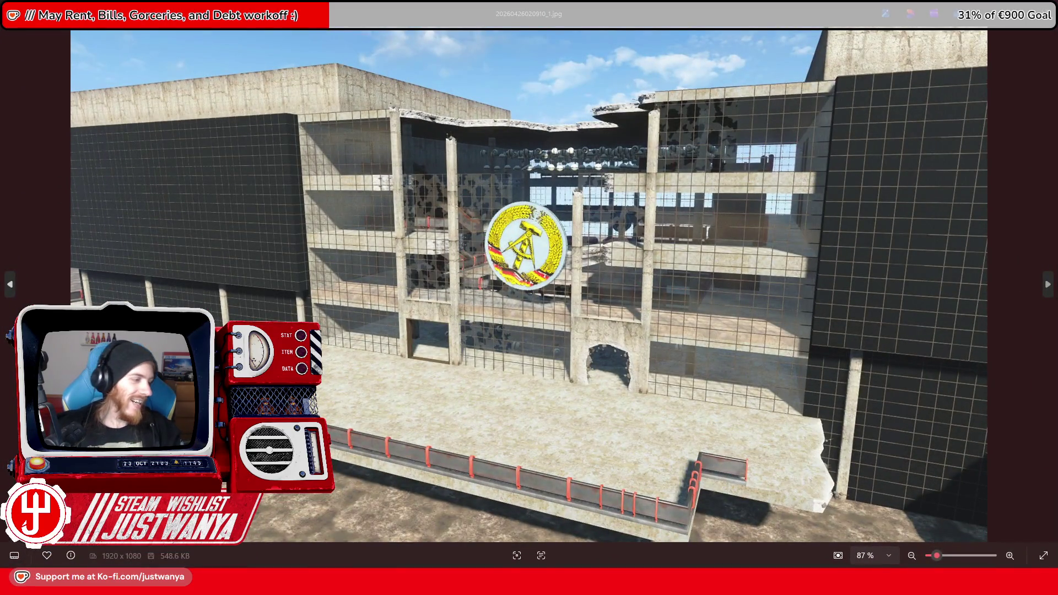